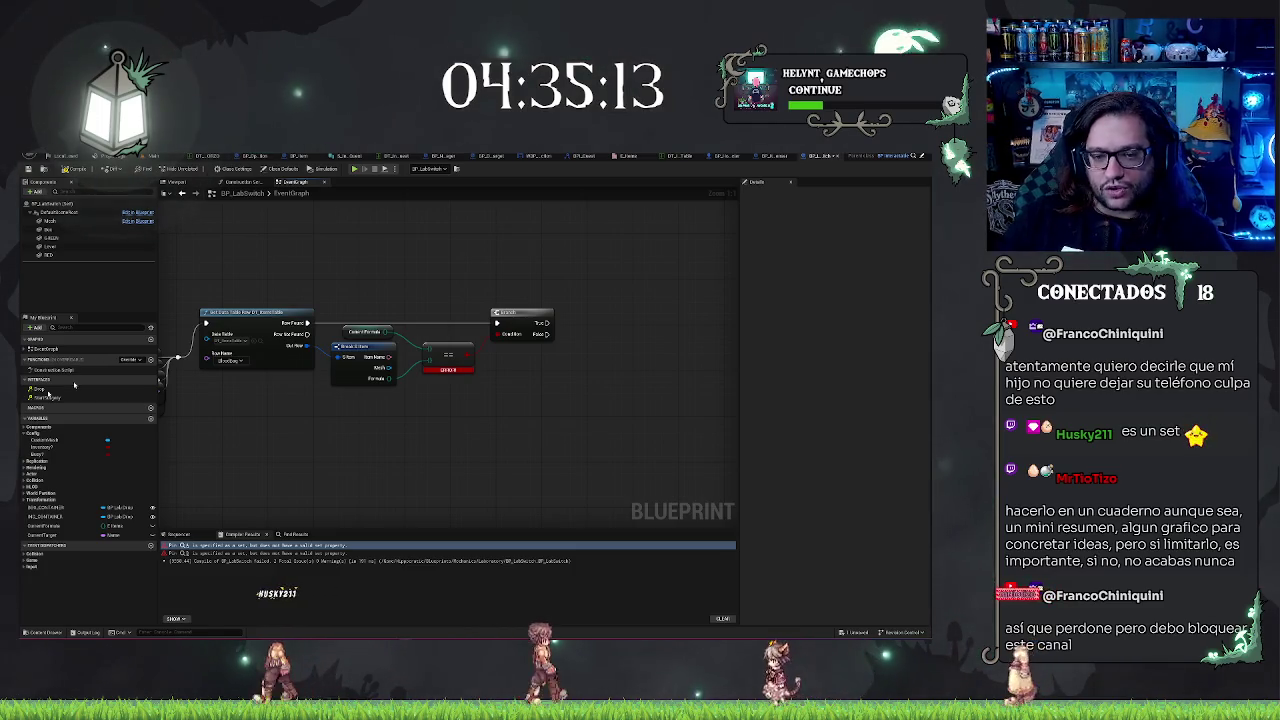
pyautogui.moveTo(387, 331); pyautogui.dragTo(402, 310)
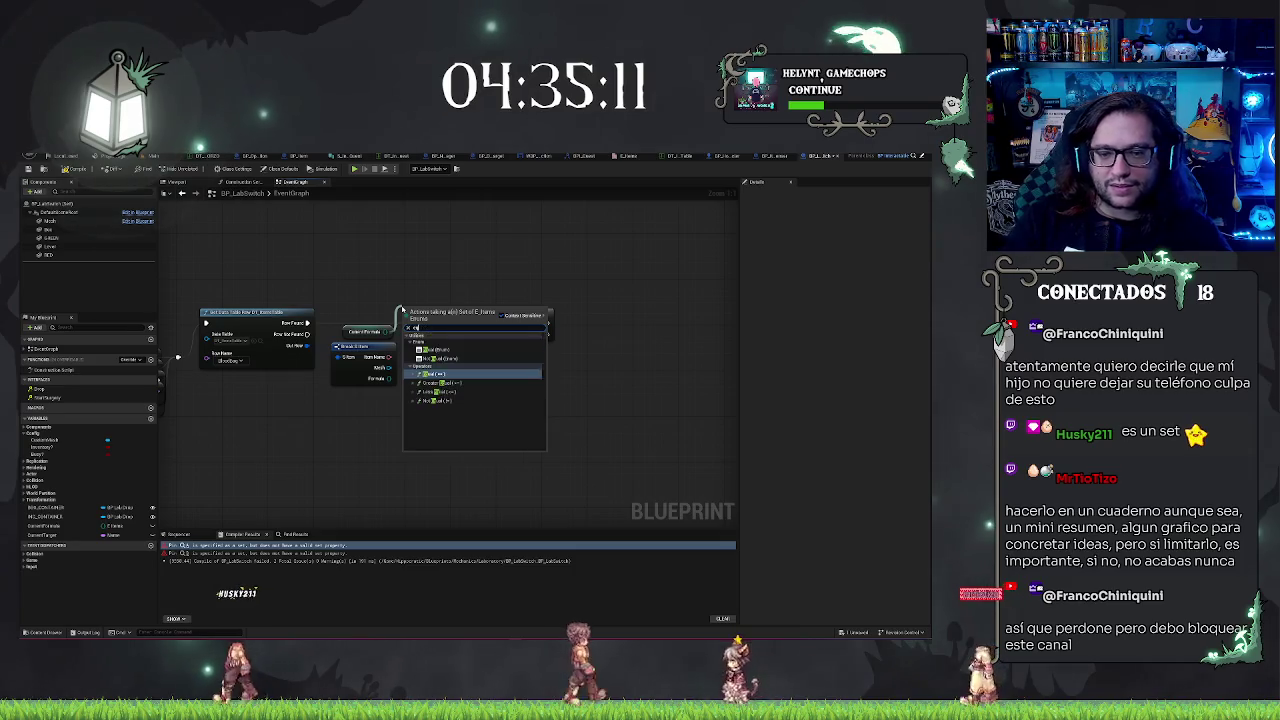
pyautogui.write('equal set')
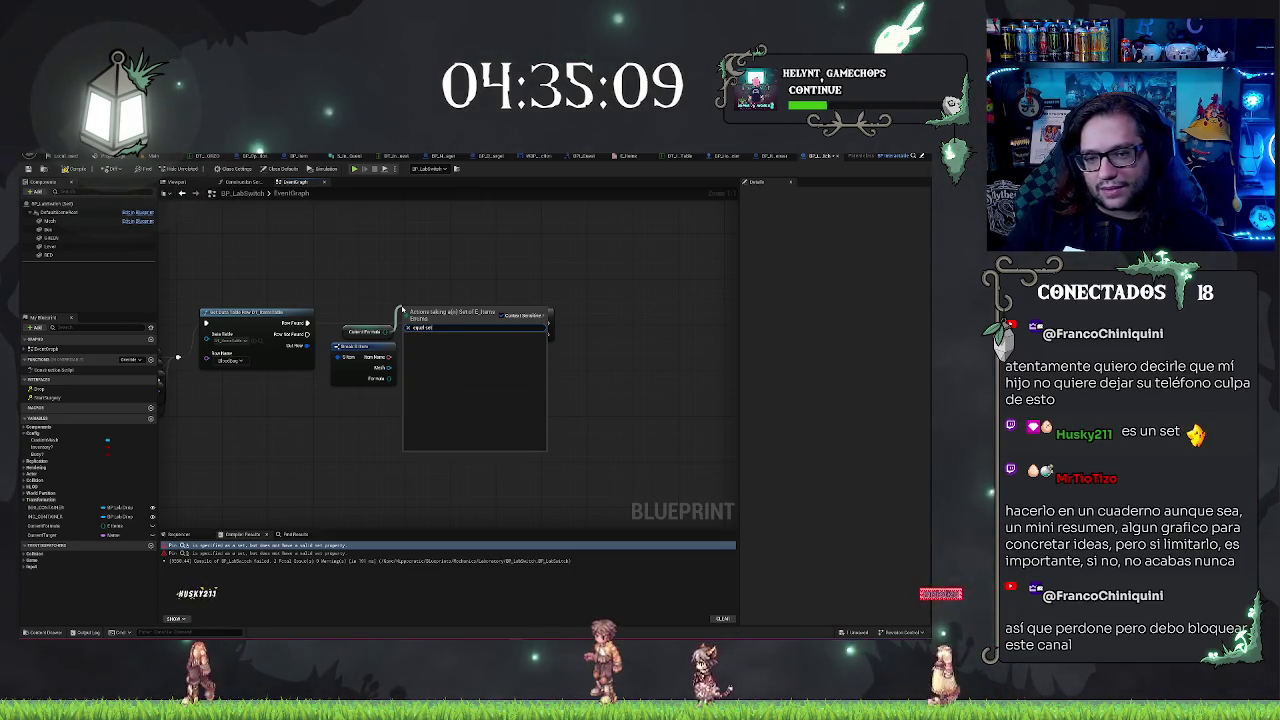
pyautogui.click(545, 312)
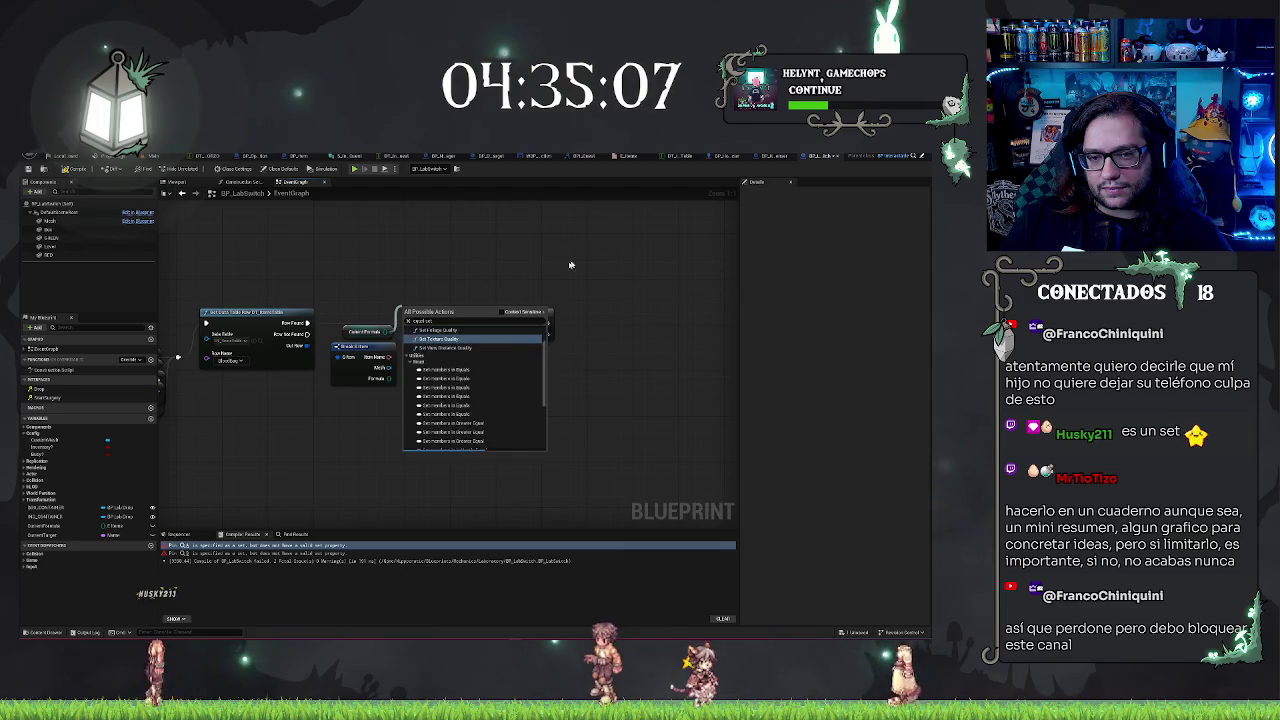
pyautogui.scroll(-5, 499, 370)
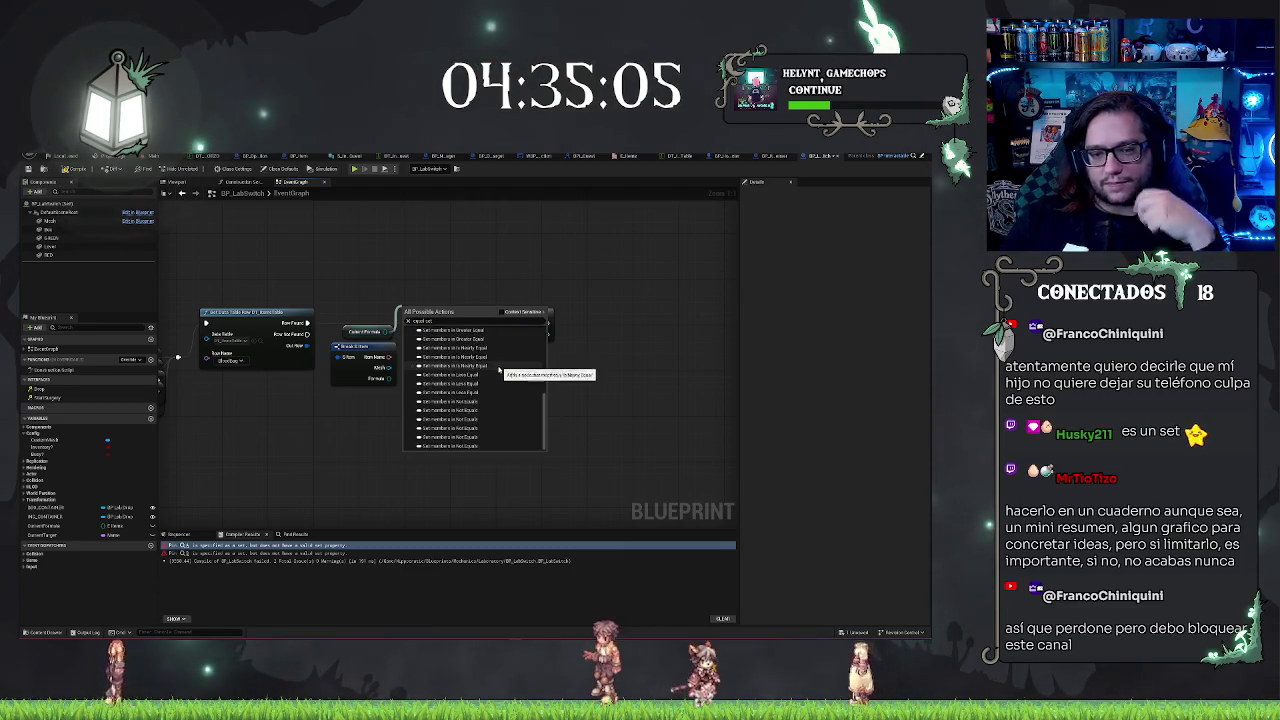
pyautogui.scroll(10, 499, 372)
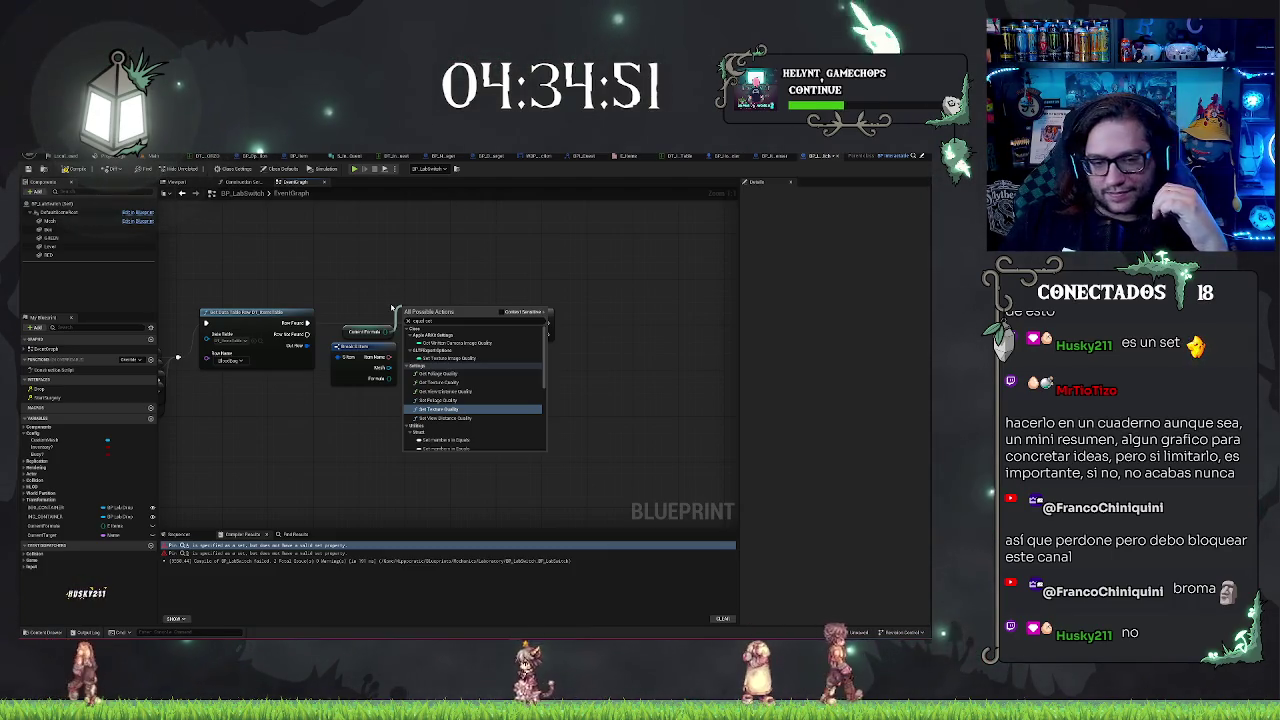
pyautogui.press('Return')
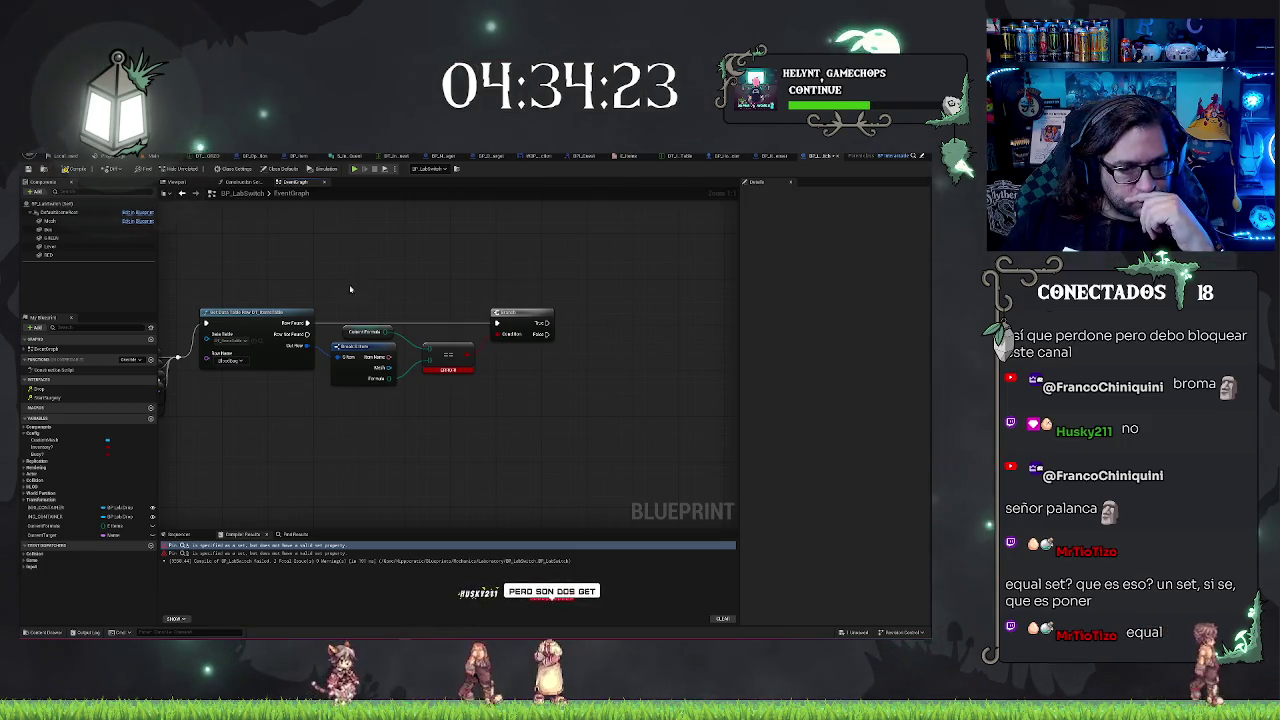
# - Add a Difference node wired from the Current Formula set's output
pyautogui.moveTo(355, 286); pyautogui.dragTo(474, 282)
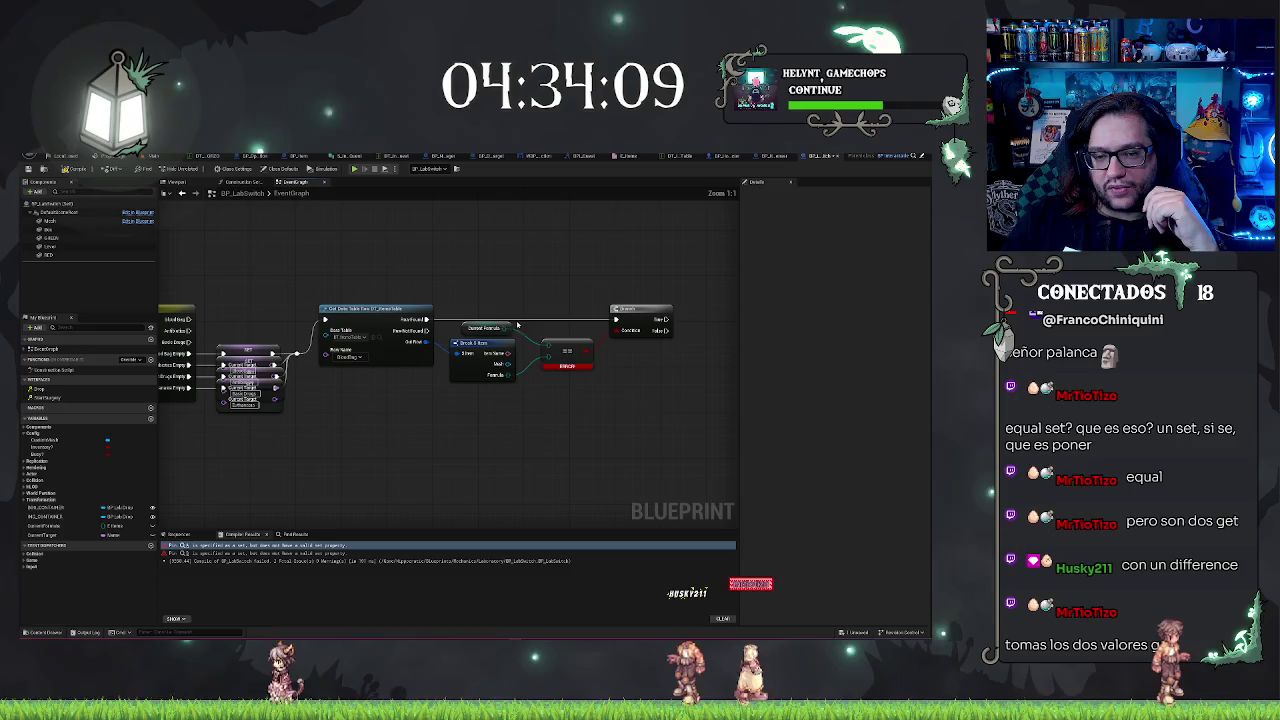
pyautogui.moveTo(510, 328); pyautogui.dragTo(520, 288)
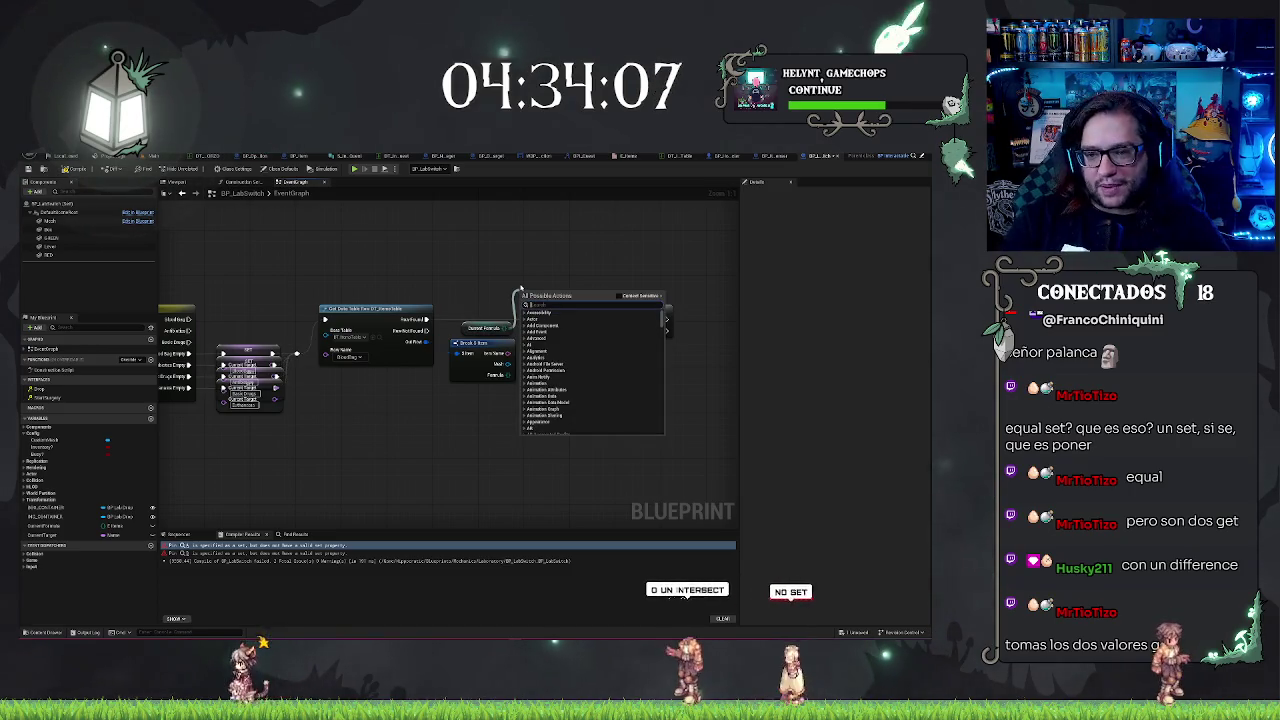
pyautogui.click(625, 296)
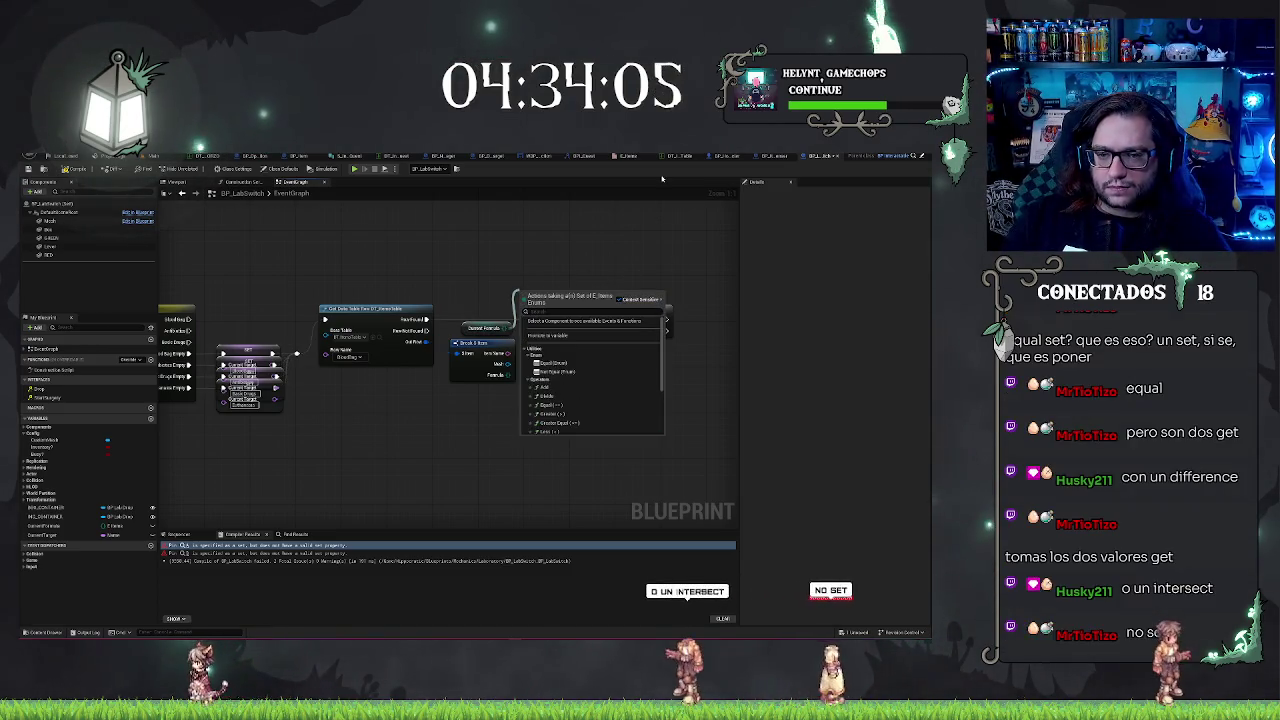
pyautogui.write('diffe')
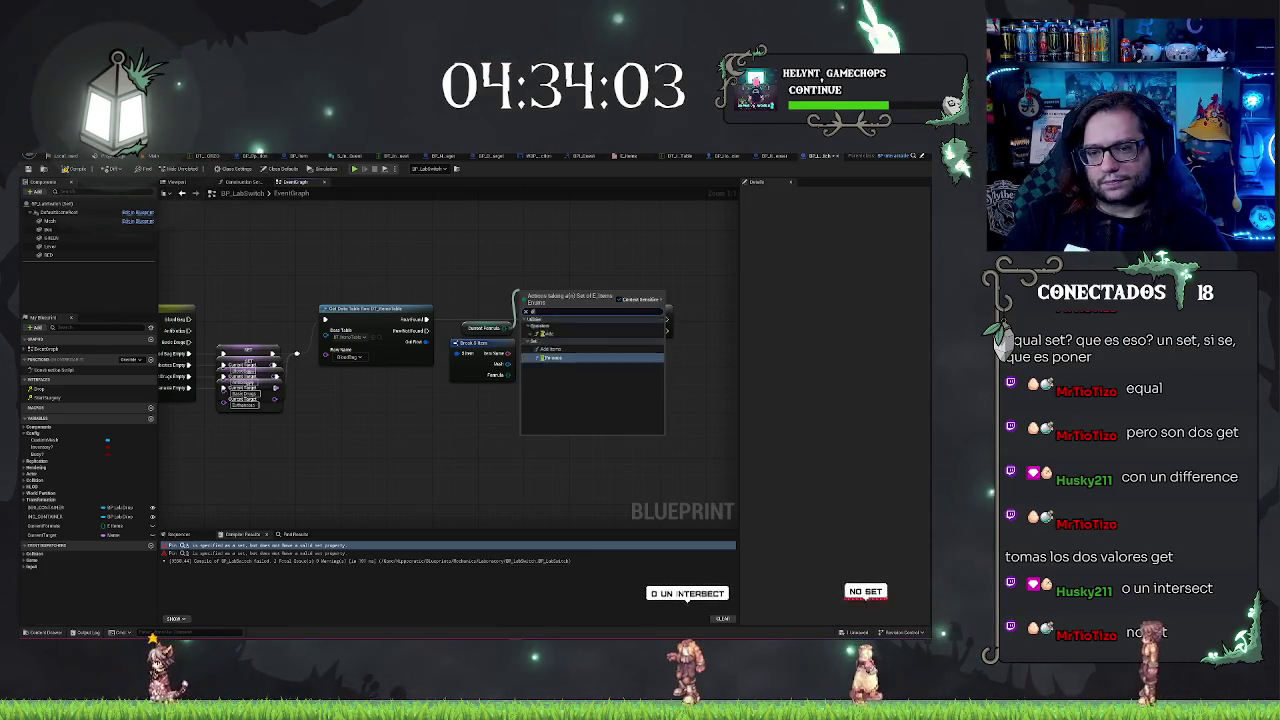
pyautogui.press('Return')
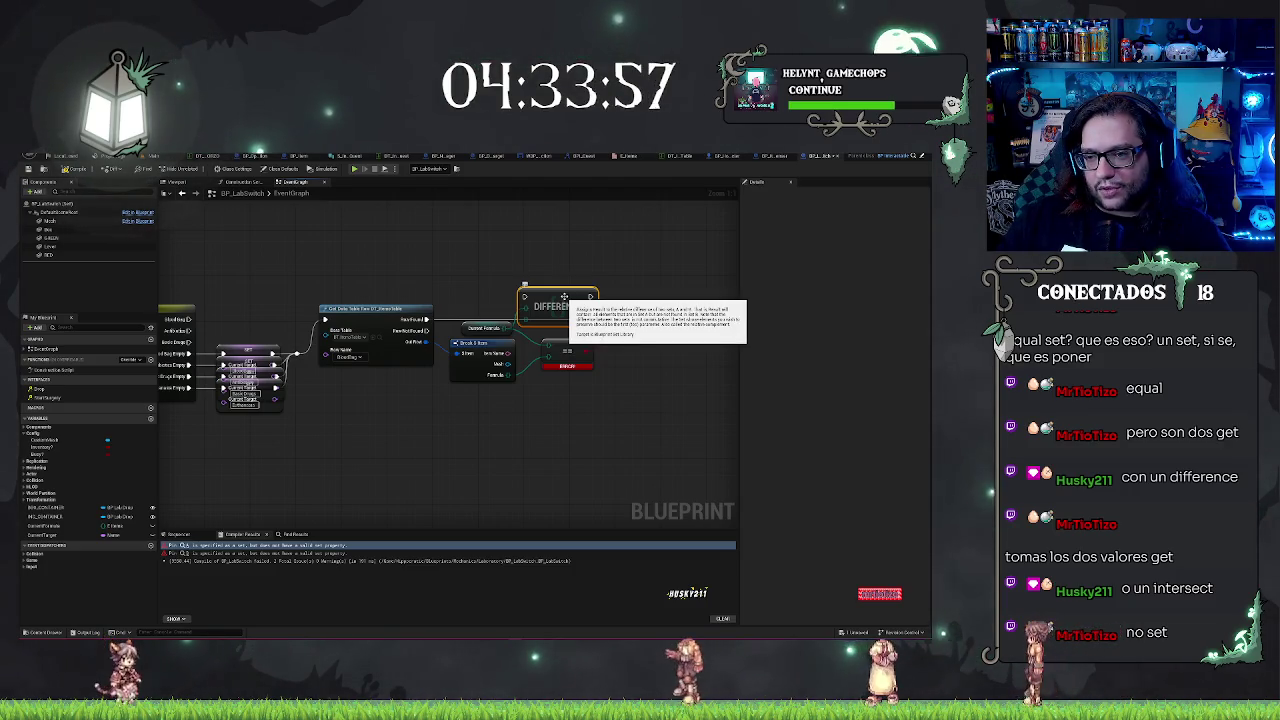
# - Move Difference above the Branch and add an Is Empty check on its result
pyautogui.moveTo(565, 297)
pyautogui.mouseDown()
pyautogui.moveTo(576, 272)
pyautogui.moveTo(636, 276)
pyautogui.mouseUp()
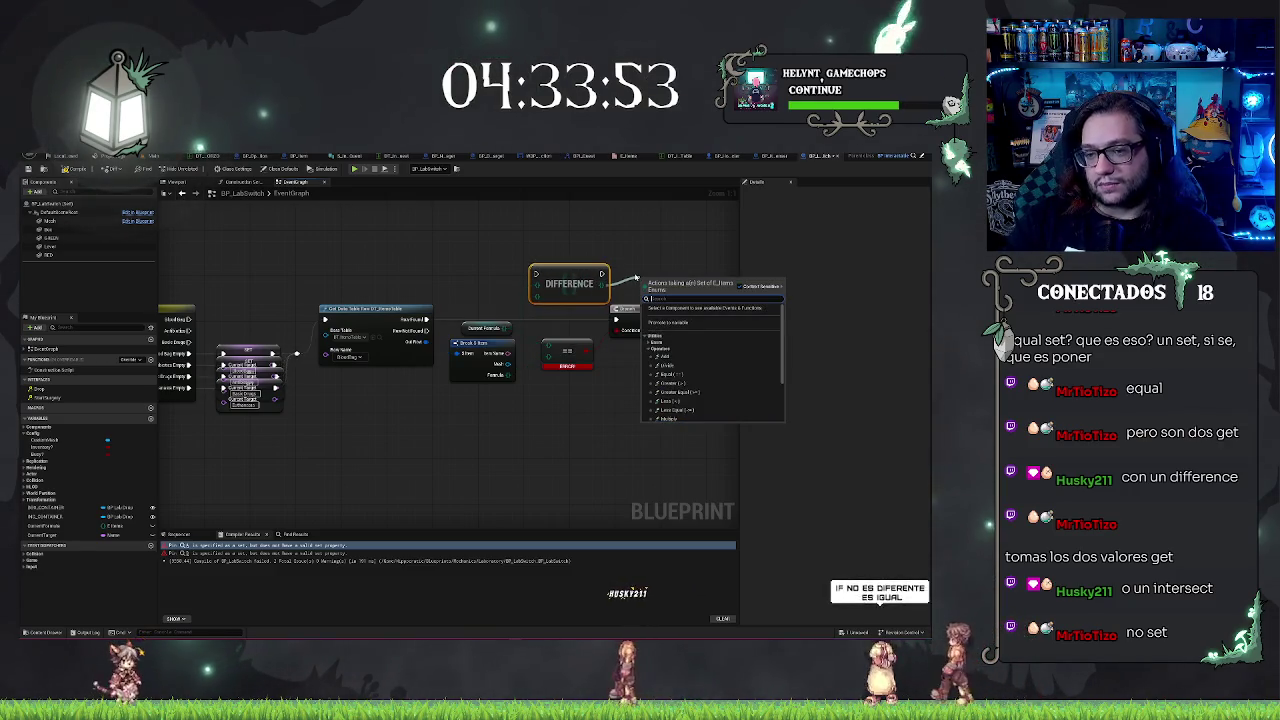
pyautogui.write('emp')
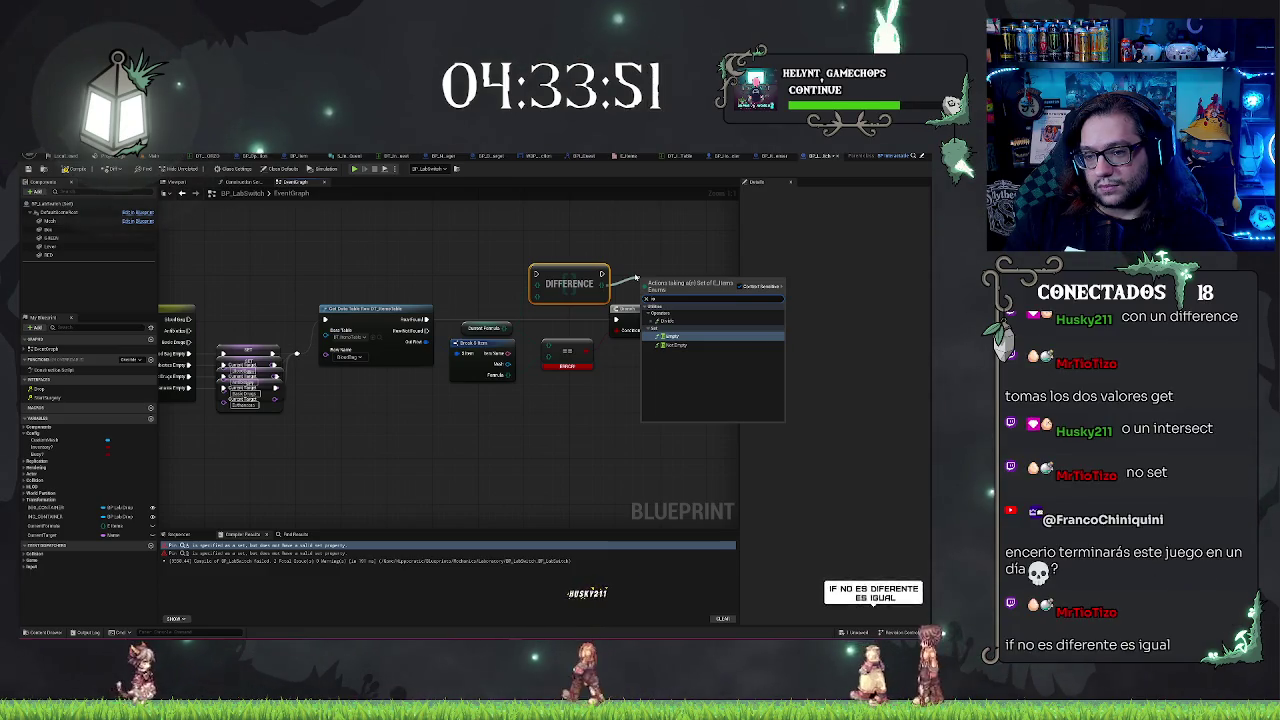
pyautogui.press('Return')
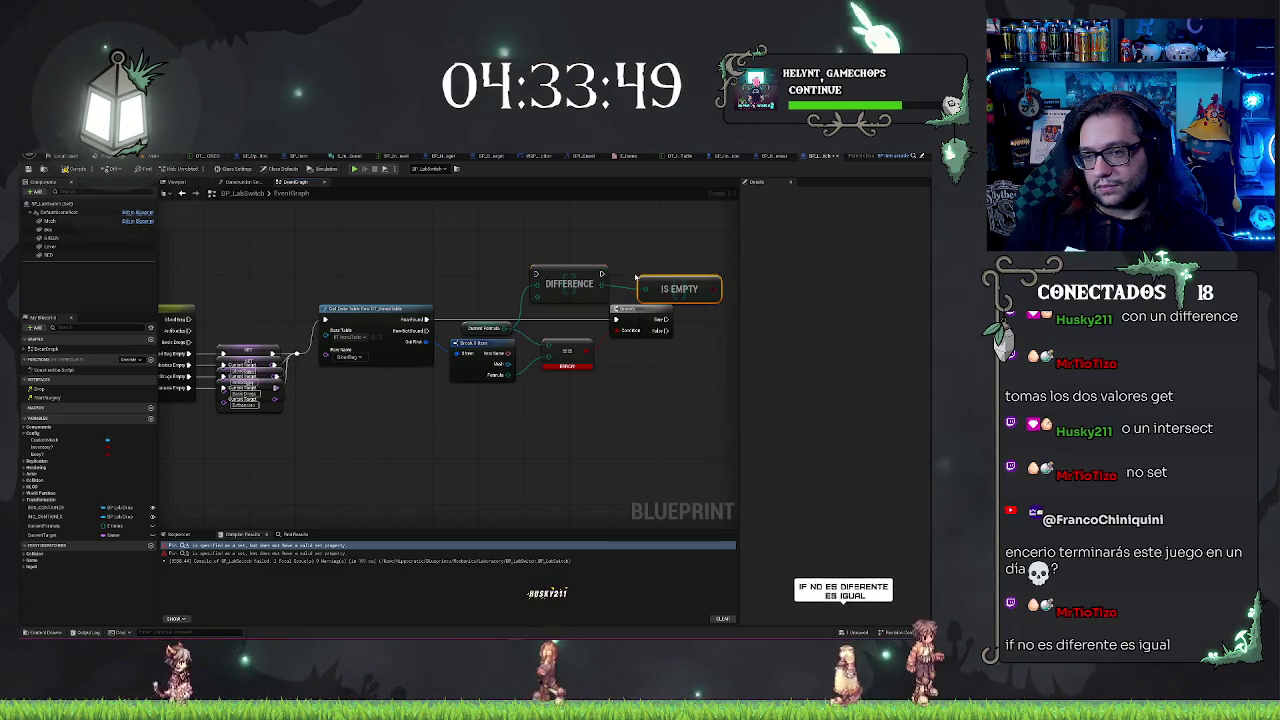
# - Delete the old Branch and == nodes, and wire the row's Formula into Difference's second set
pyautogui.moveTo(663, 288); pyautogui.dragTo(646, 282)
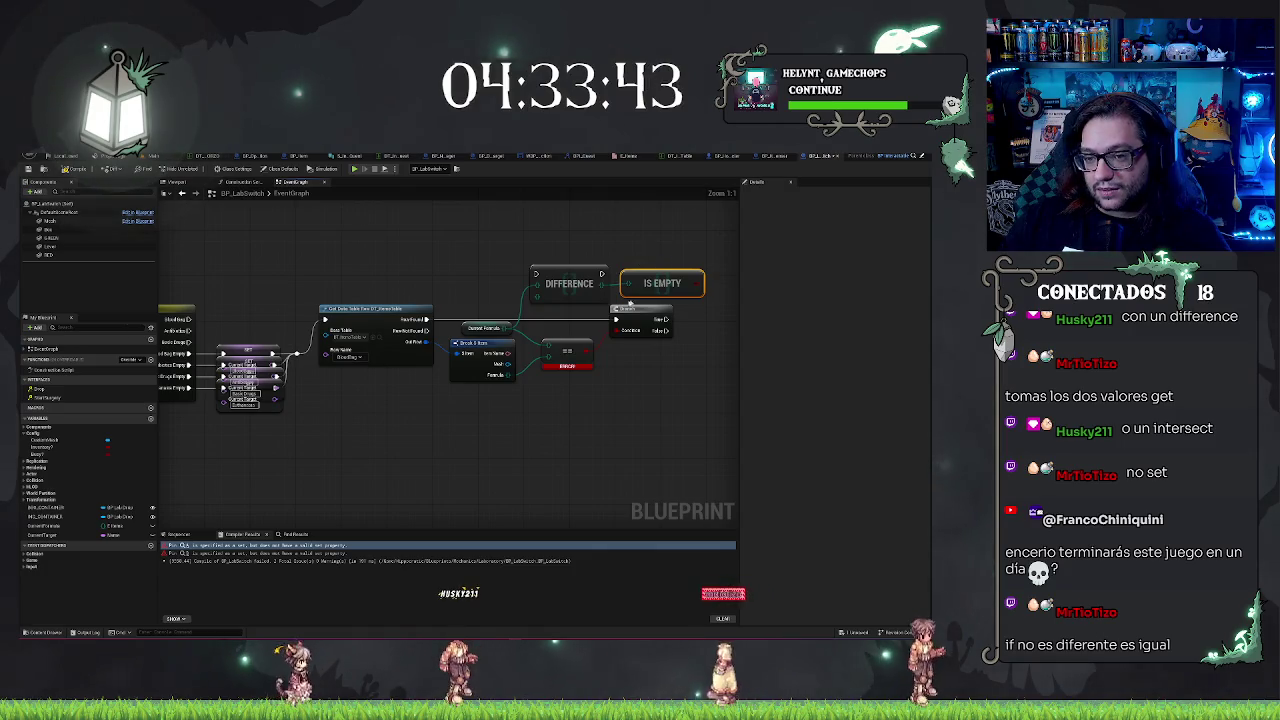
pyautogui.press('Delete')
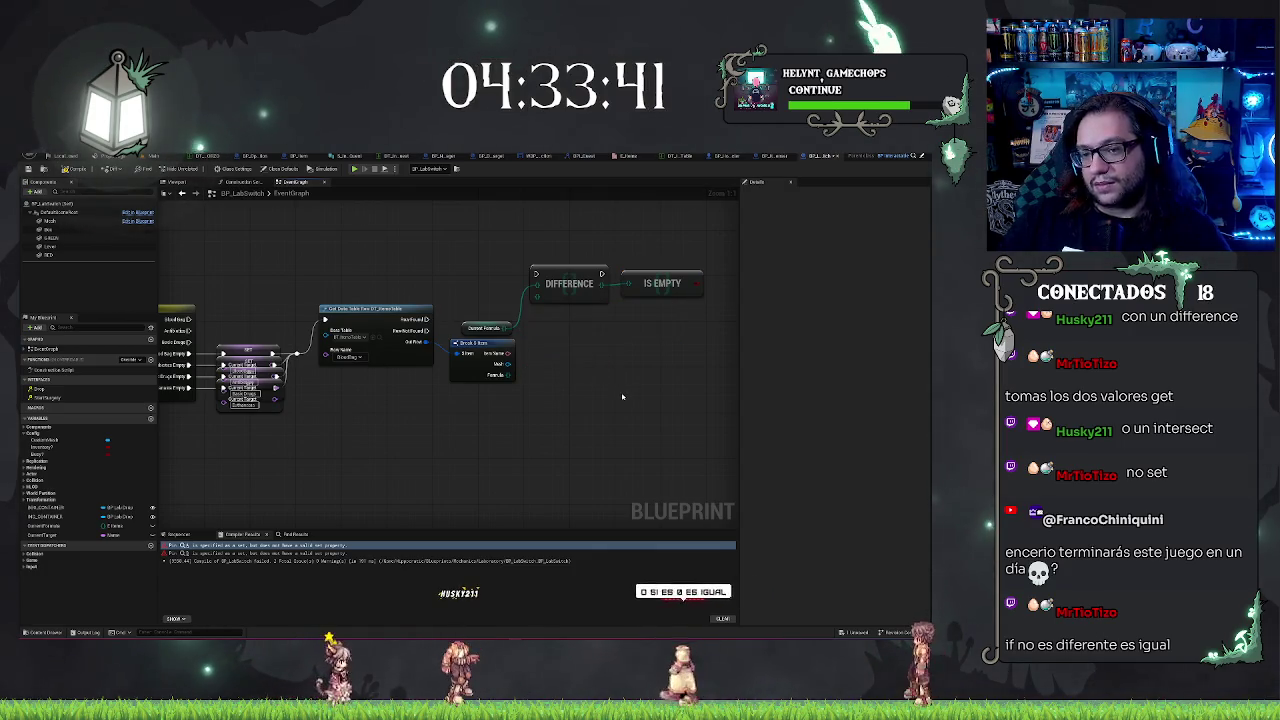
pyautogui.moveTo(537, 284); pyautogui.dragTo(520, 380)
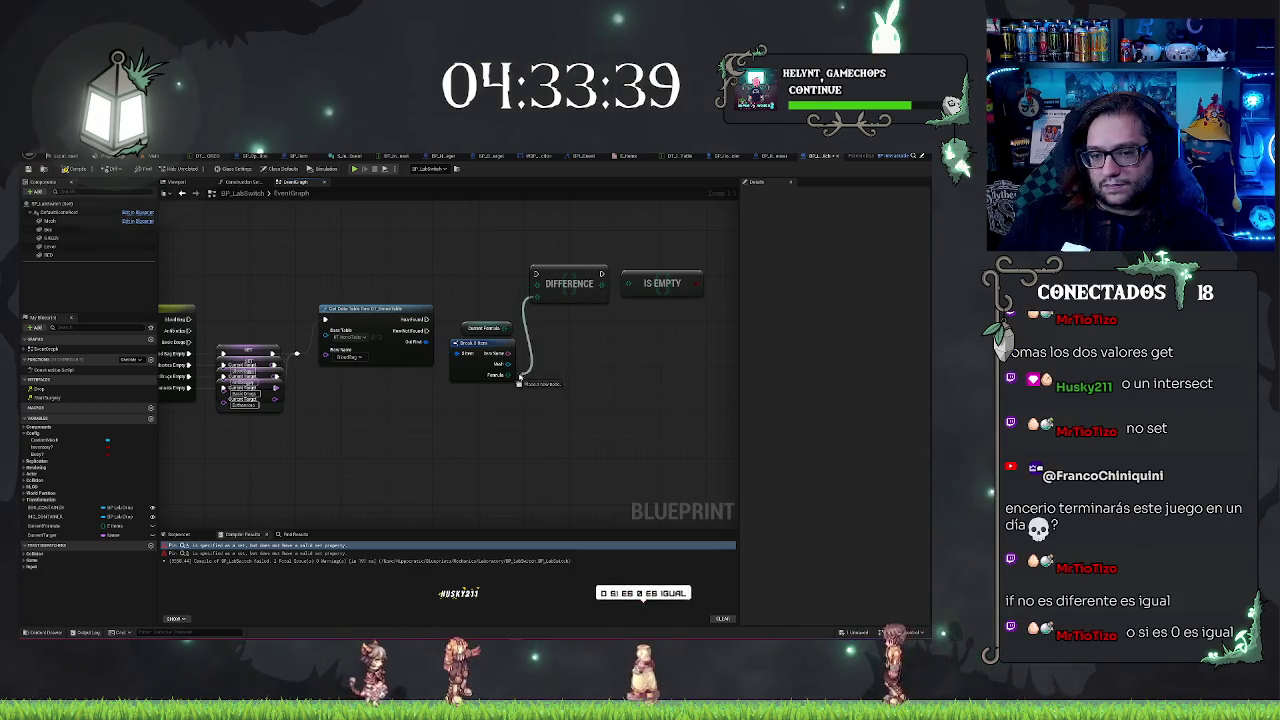
pyautogui.click(575, 296)
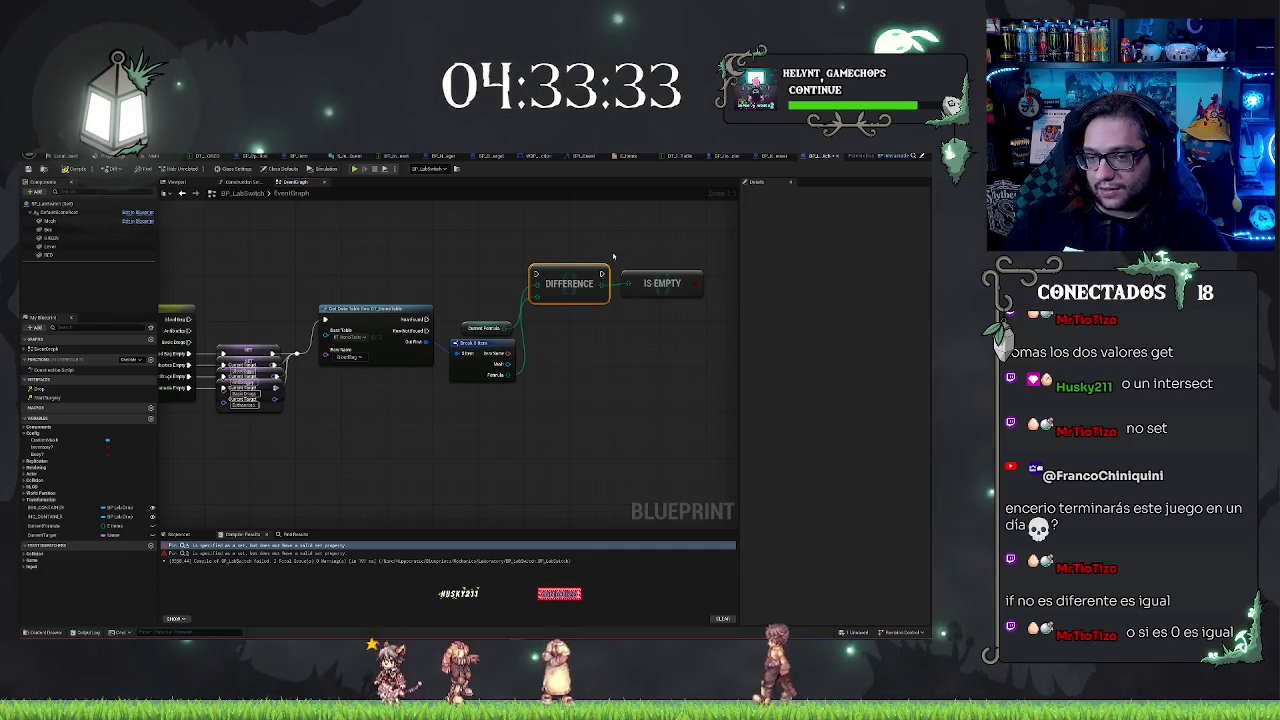
pyautogui.moveTo(594, 276)
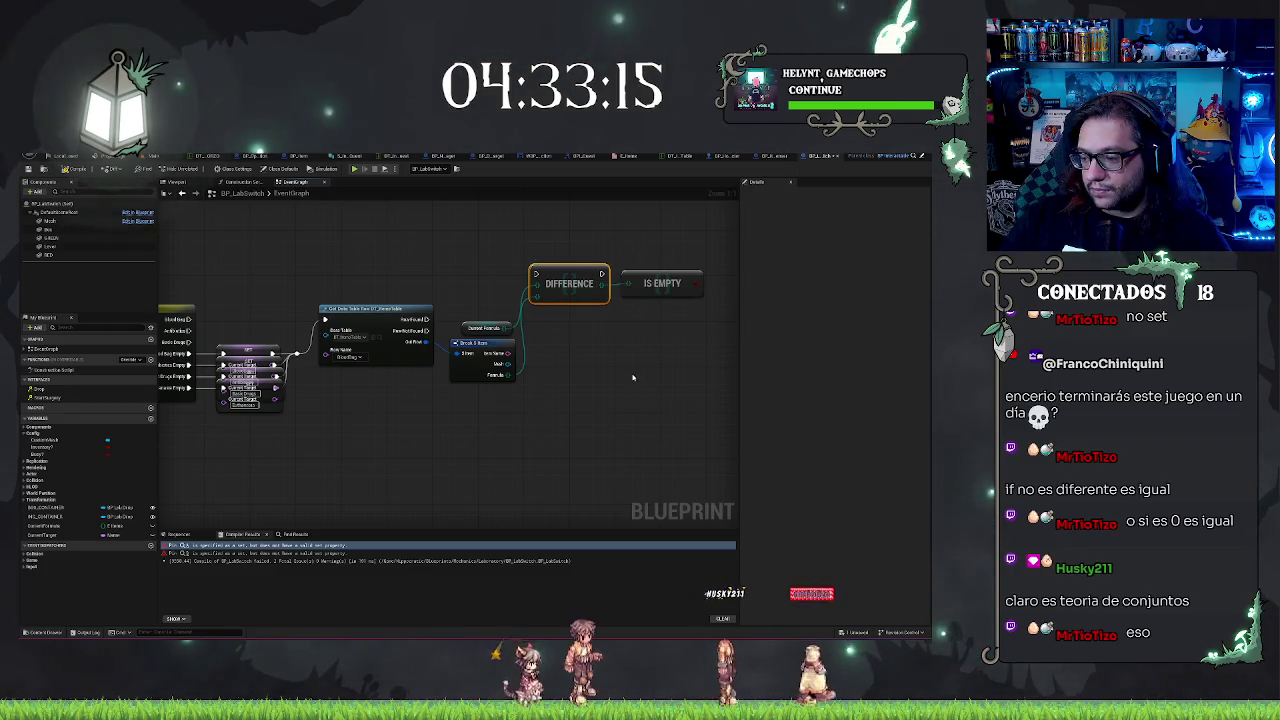
# - Arrange Difference beside the broken-out row with Is Empty lined up on its output
pyautogui.moveTo(632, 377); pyautogui.dragTo(597, 394)
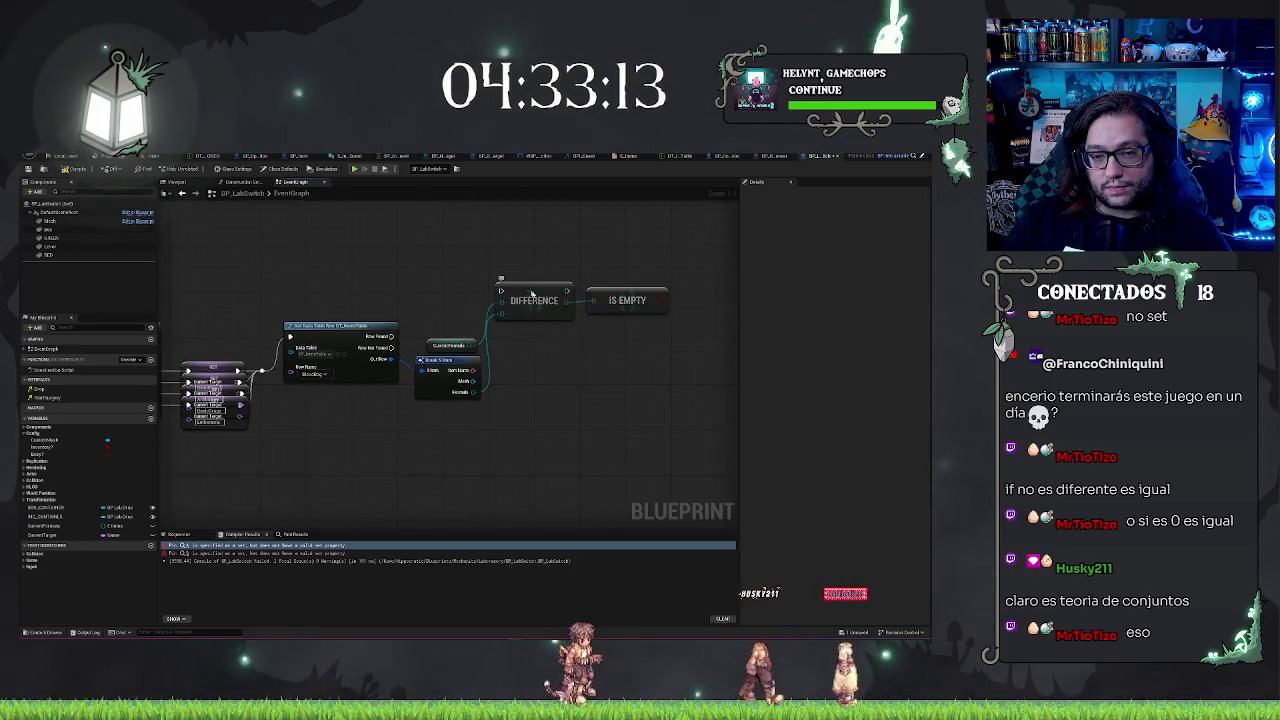
pyautogui.moveTo(533, 291); pyautogui.dragTo(522, 333)
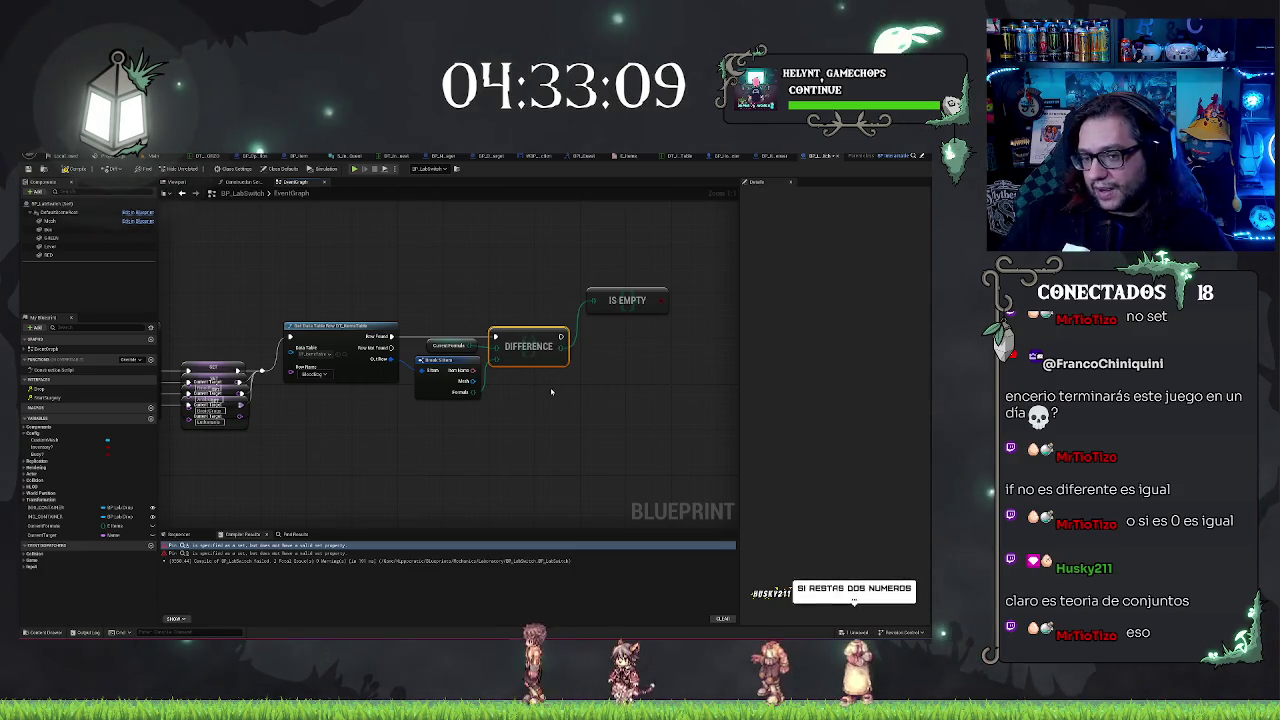
pyautogui.click(550, 389)
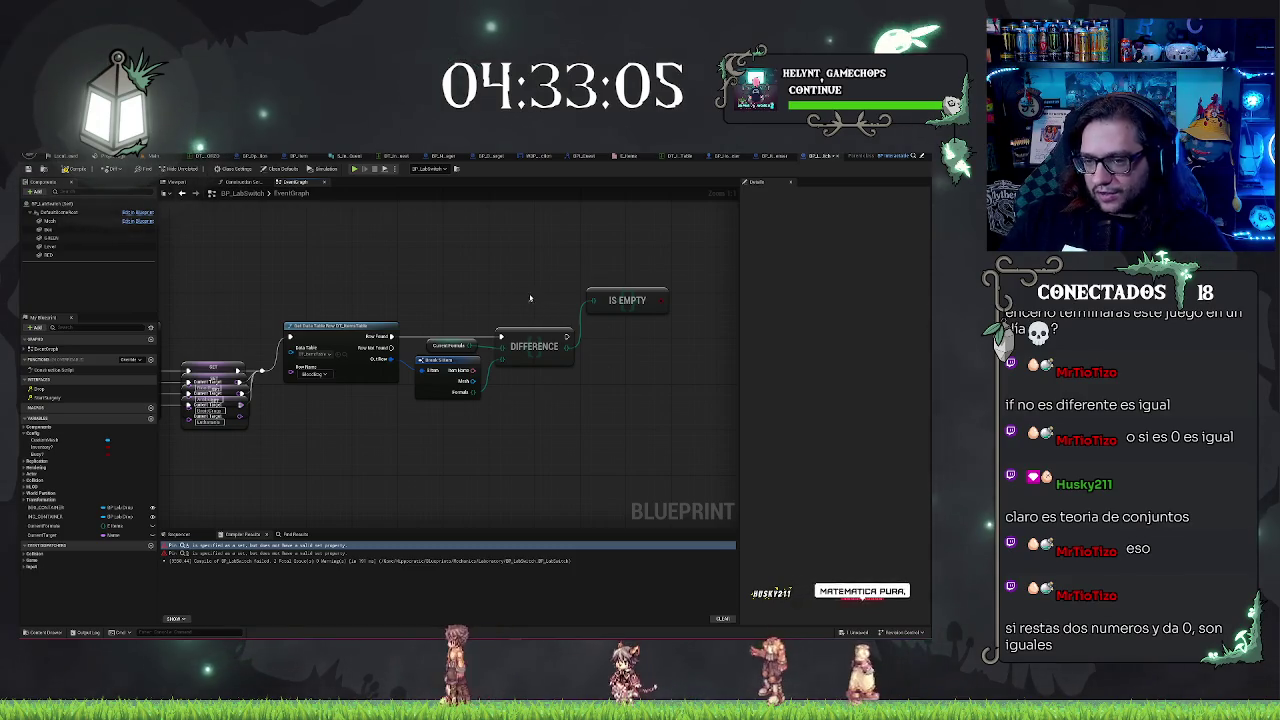
pyautogui.click(628, 312)
pyautogui.moveTo(628, 312)
pyautogui.mouseDown()
pyautogui.moveTo(617, 367)
pyautogui.moveTo(628, 378)
pyautogui.mouseUp()
pyautogui.moveTo(530, 302); pyautogui.dragTo(625, 374)
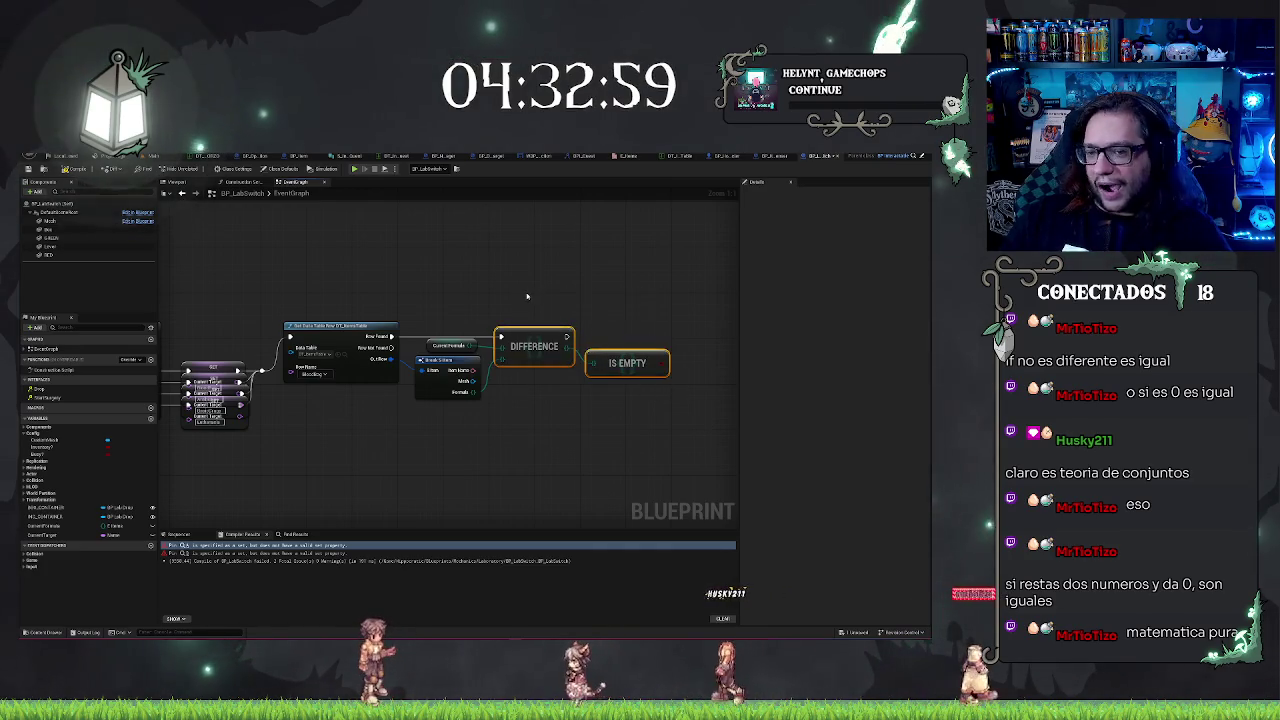
pyautogui.moveTo(527, 295); pyautogui.dragTo(640, 404)
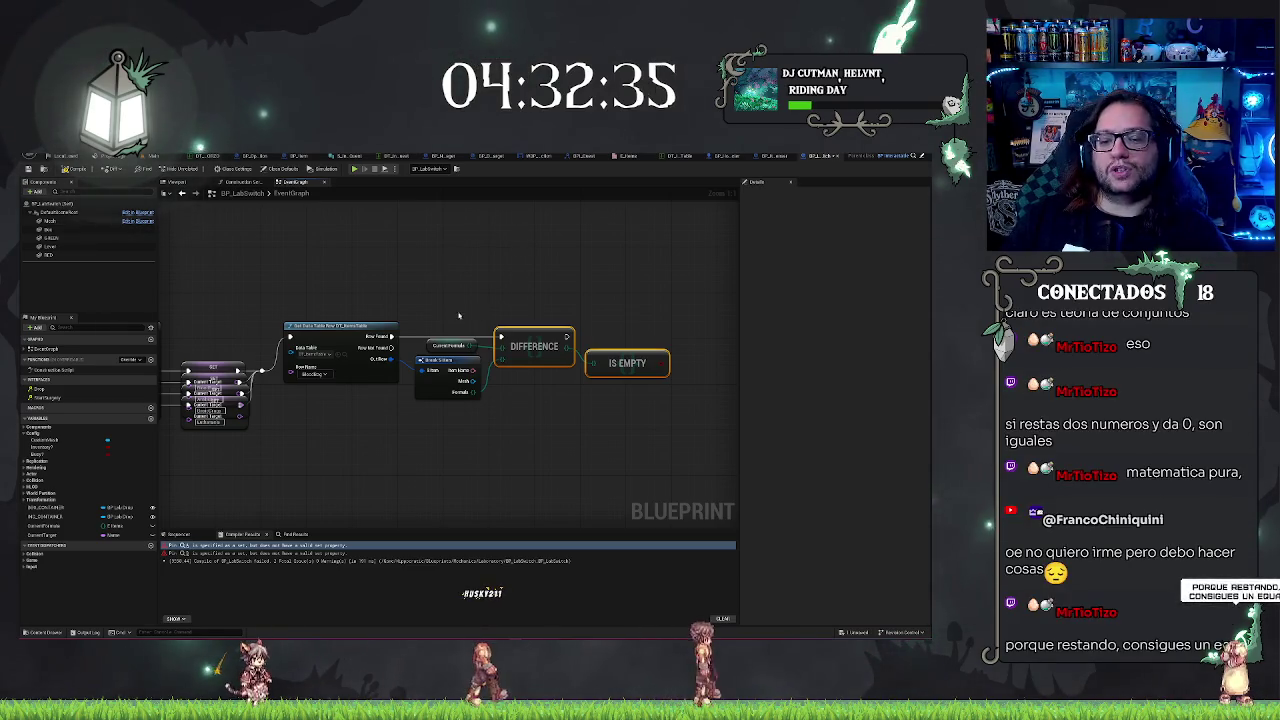
# - Compile BP_LabSwitch so the Compiler Results panel reports success
pyautogui.click(627, 363)
pyautogui.moveTo(440, 352); pyautogui.dragTo(530, 273)
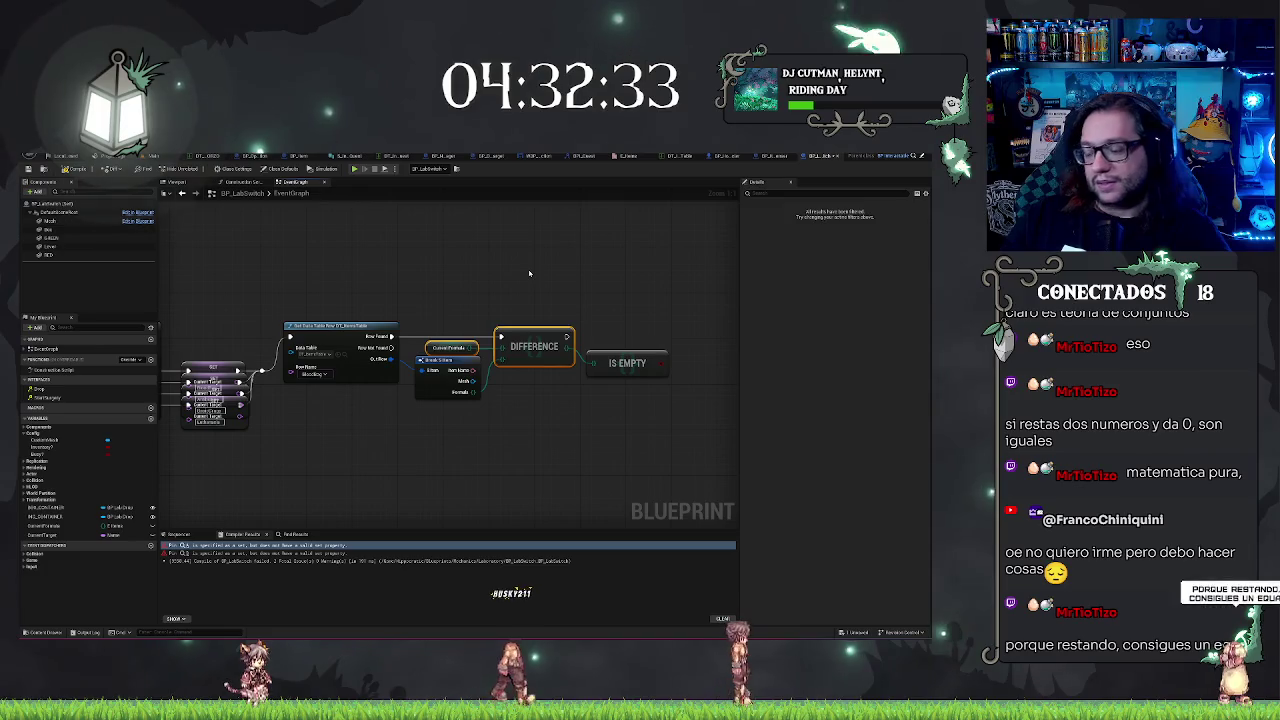
pyautogui.click(348, 301)
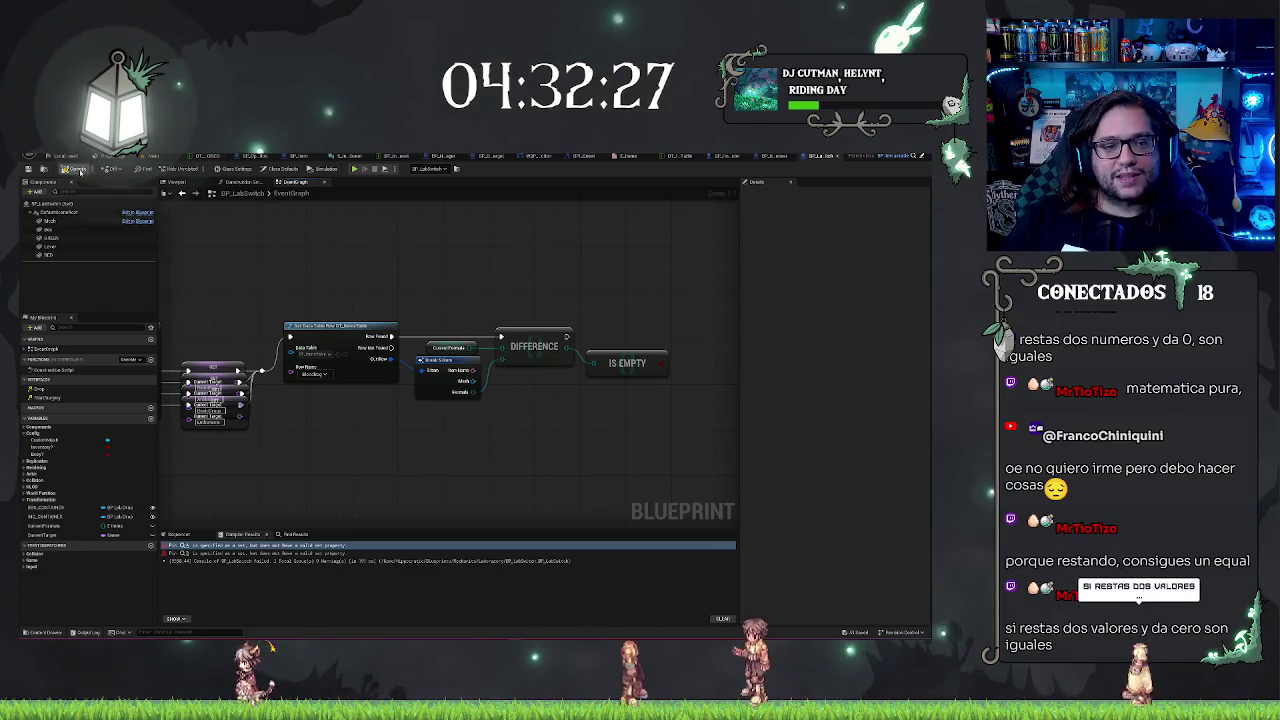
pyautogui.click(80, 170)
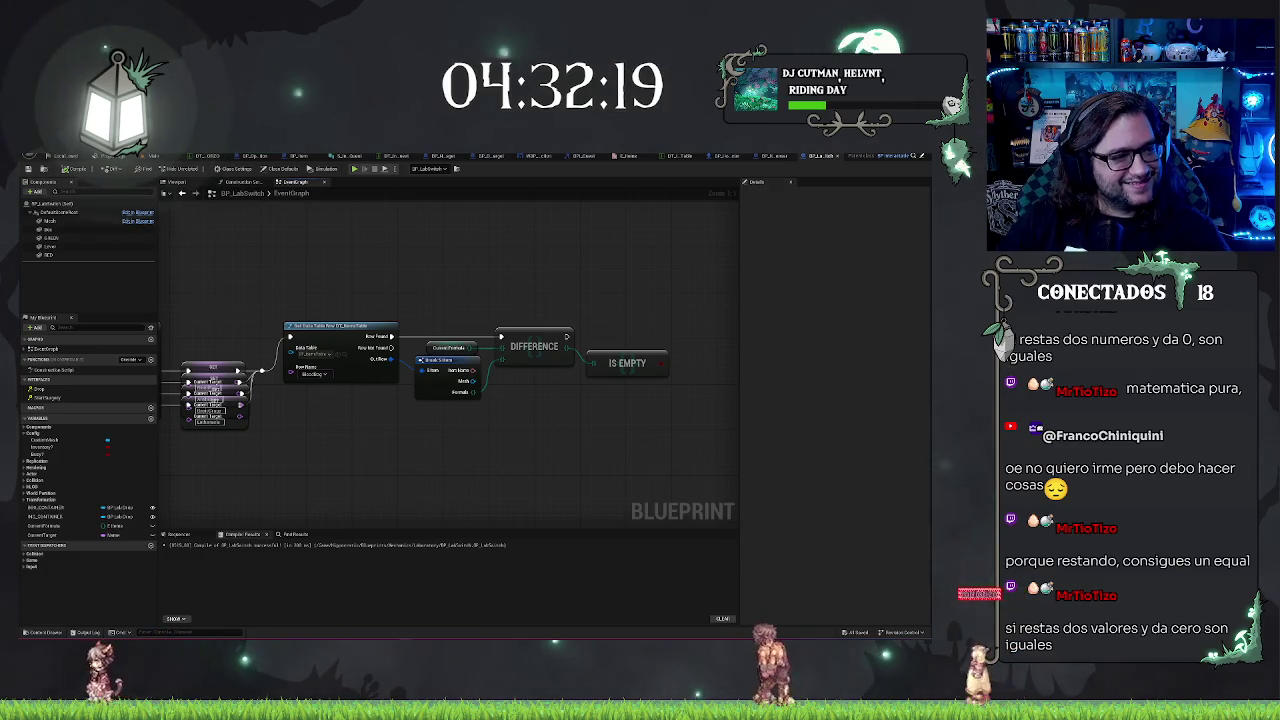
pyautogui.moveTo(434, 271)
pyautogui.mouseDown()
pyautogui.moveTo(514, 357)
pyautogui.moveTo(630, 378)
pyautogui.mouseUp()
pyautogui.click(592, 427)
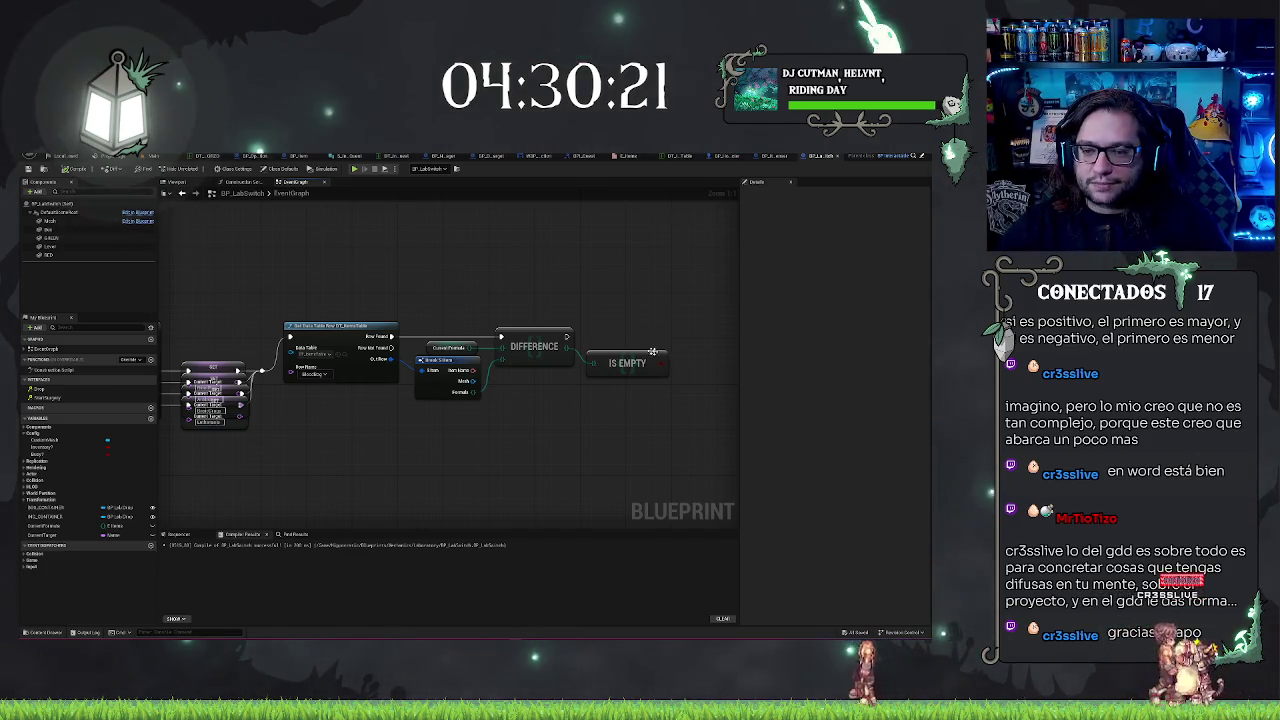
# - Place a new Branch node to the right of Is Empty and nudge it into position
pyautogui.moveTo(623, 390); pyautogui.dragTo(589, 384)
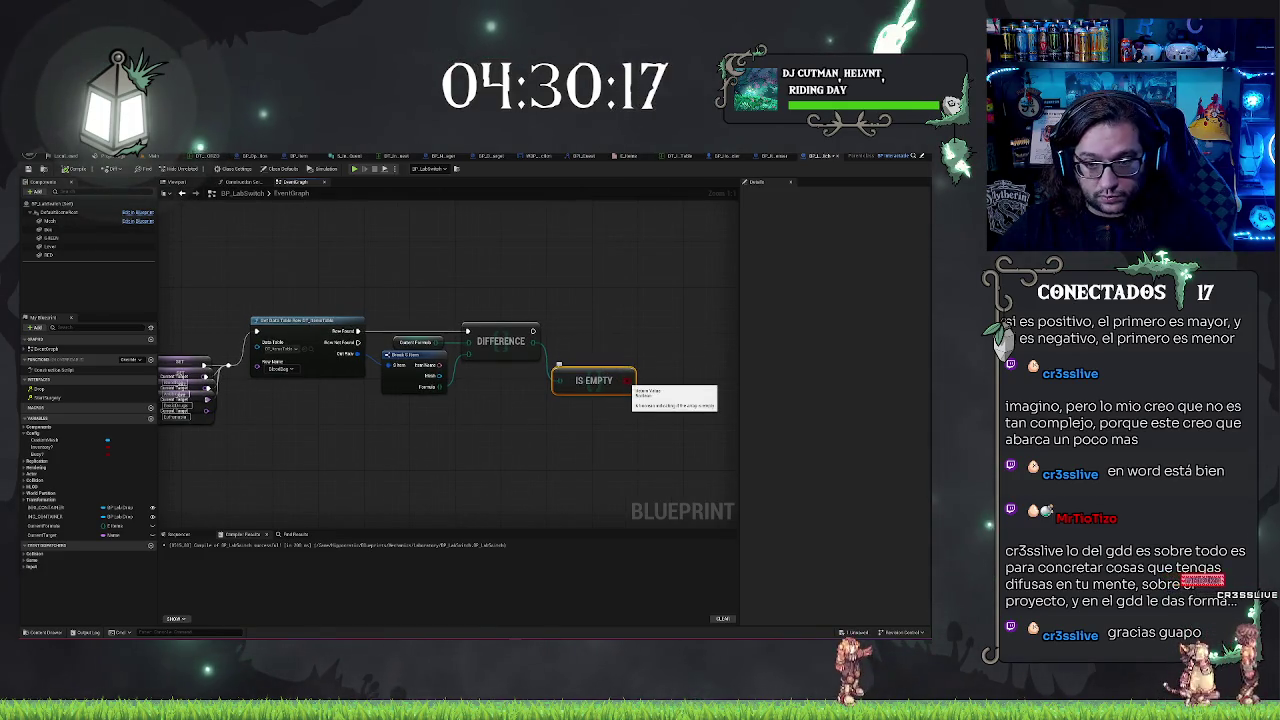
pyautogui.click(648, 320)
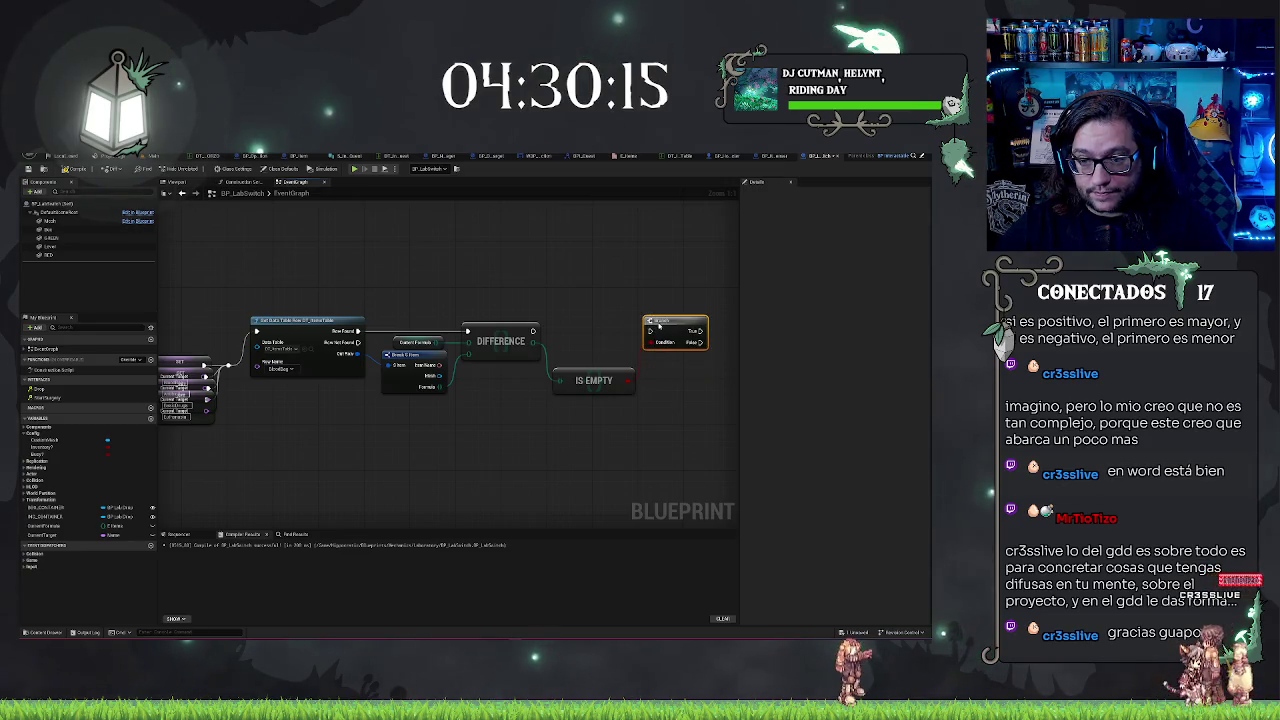
pyautogui.moveTo(658, 325); pyautogui.dragTo(548, 335)
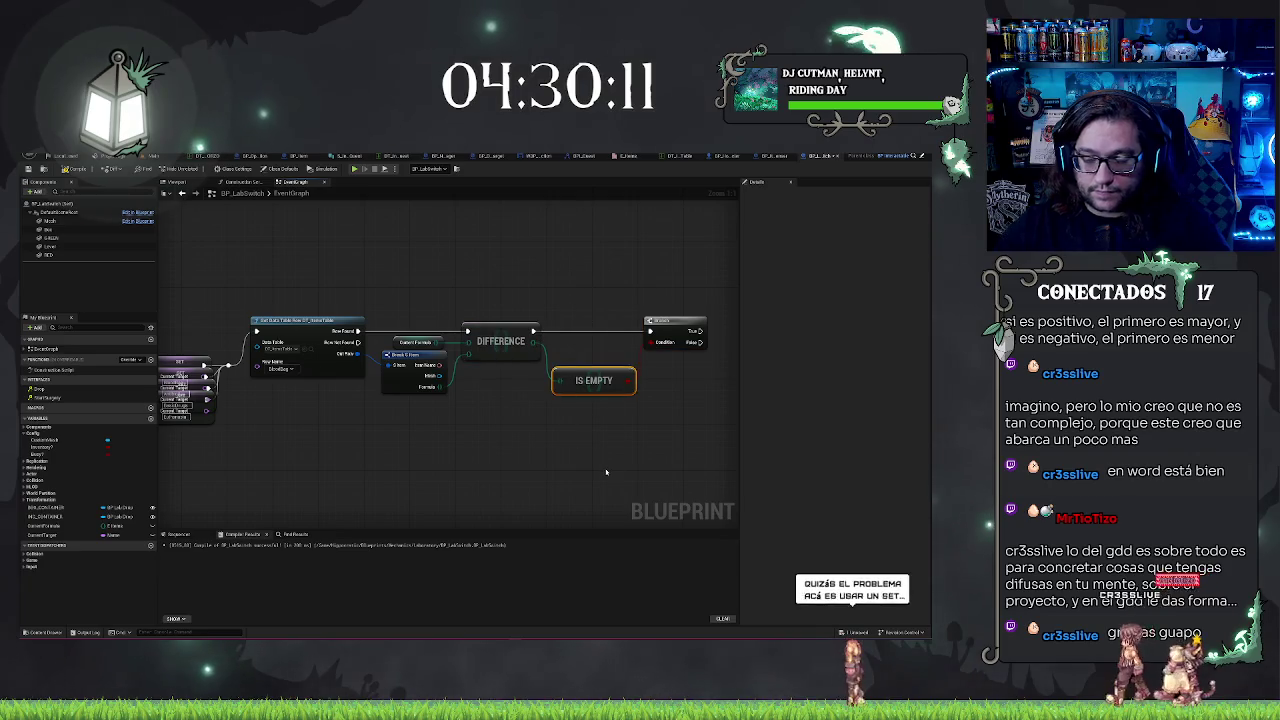
pyautogui.moveTo(594, 381); pyautogui.dragTo(594, 351)
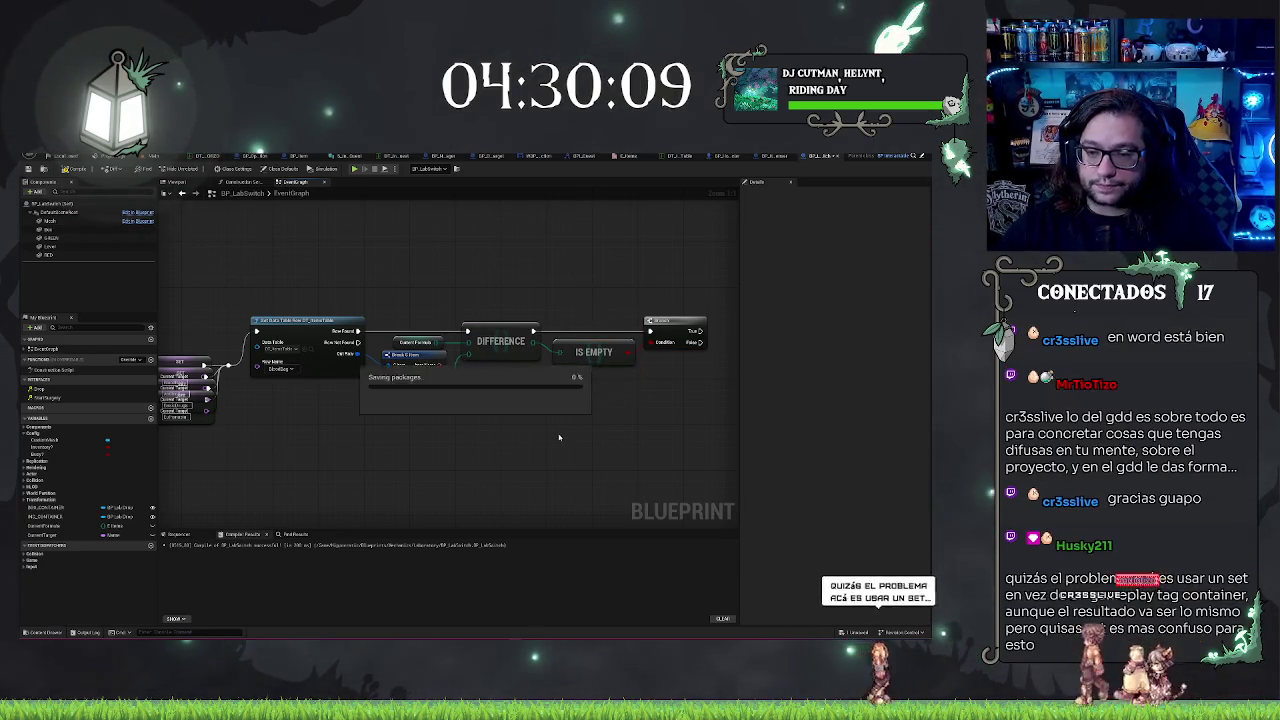
# - Line Is Empty up level with the Difference node
pyautogui.moveTo(538, 437); pyautogui.dragTo(629, 433)
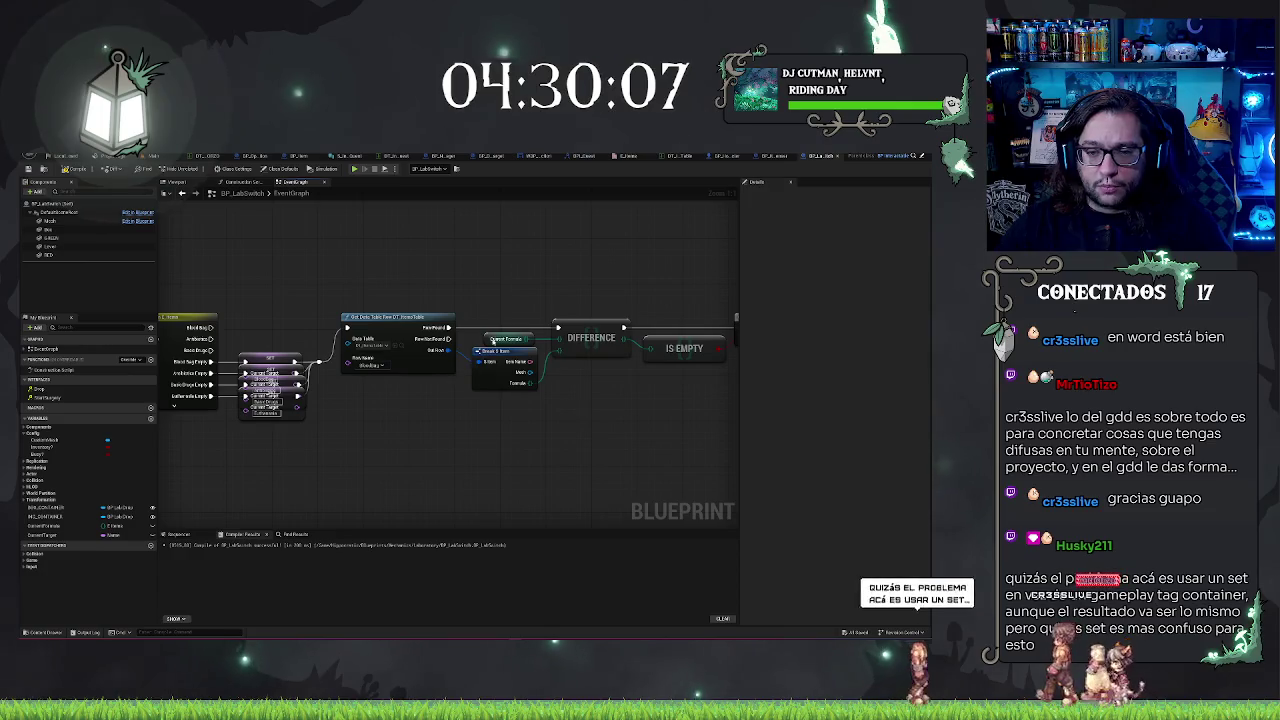
pyautogui.moveTo(271, 272); pyautogui.dragTo(275, 362)
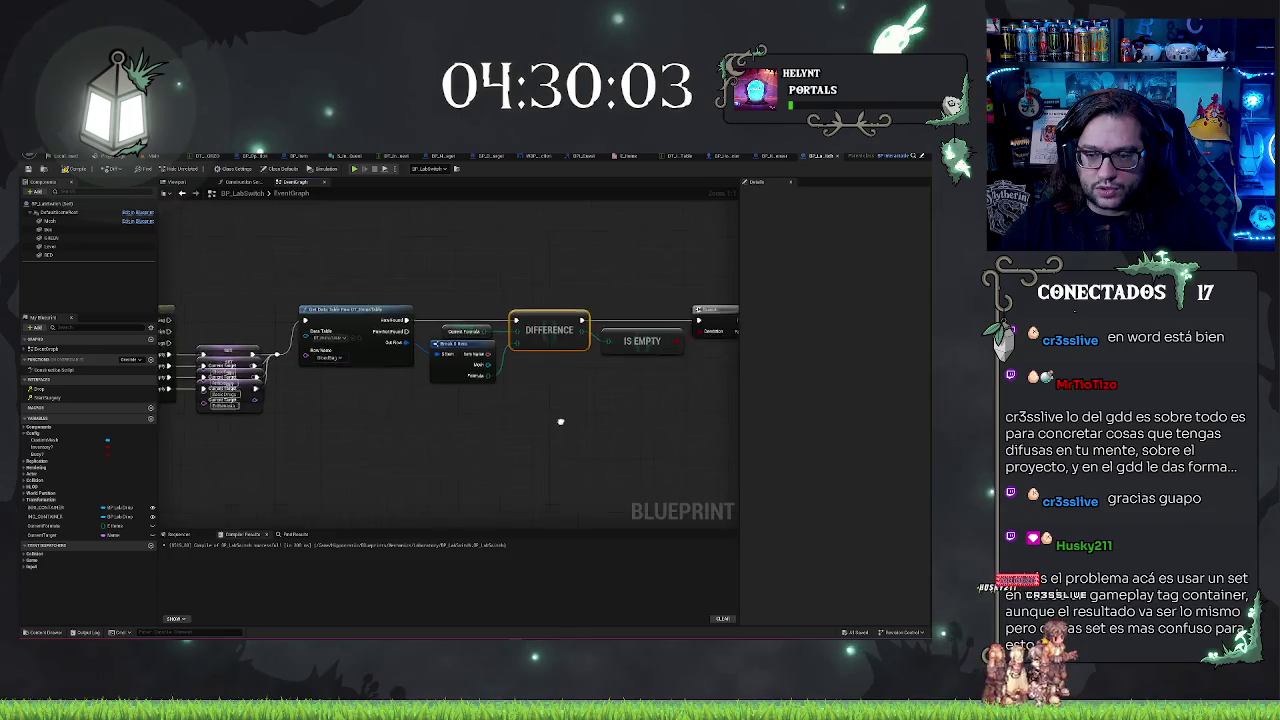
pyautogui.moveTo(548, 280); pyautogui.dragTo(587, 432)
# - Drag the CurrentTarget variable from My Blueprint into the graph as a Get node
pyautogui.scroll(-6, 593, 449)
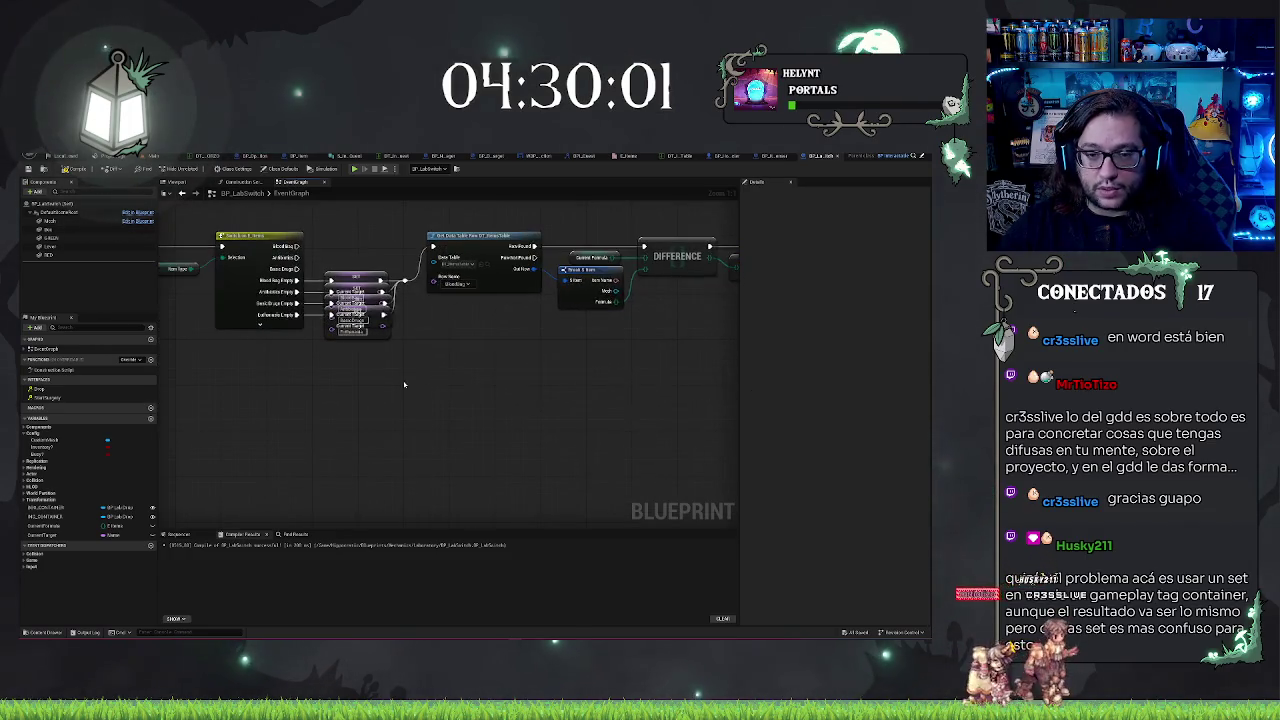
pyautogui.scroll(3, 437, 363)
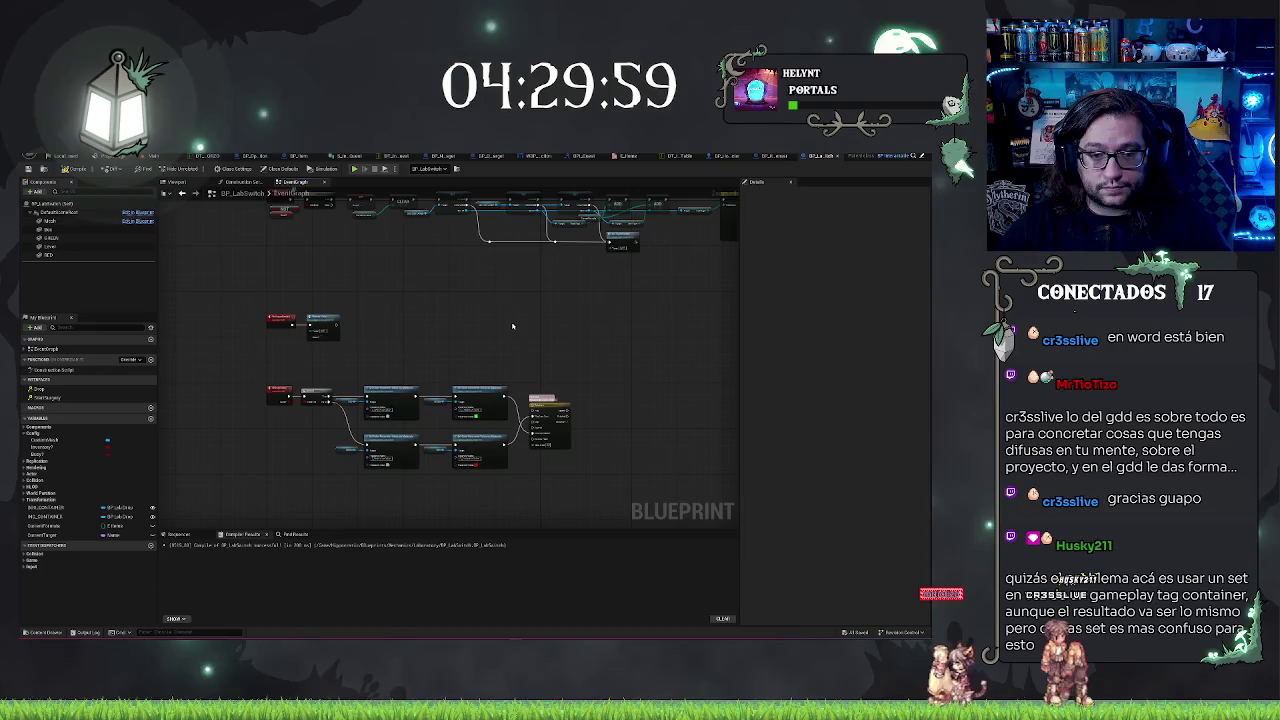
pyautogui.scroll(-3, 453, 322)
pyautogui.scroll(3, 666, 383)
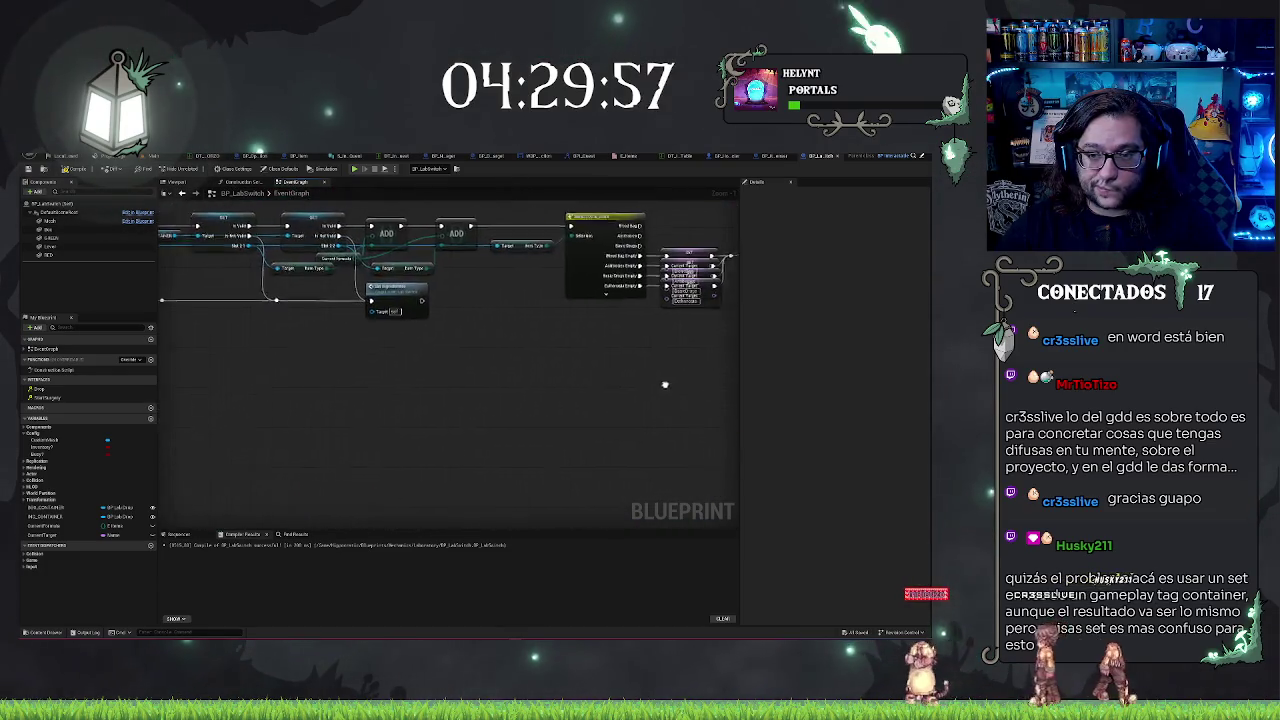
pyautogui.moveTo(437, 397); pyautogui.dragTo(394, 404)
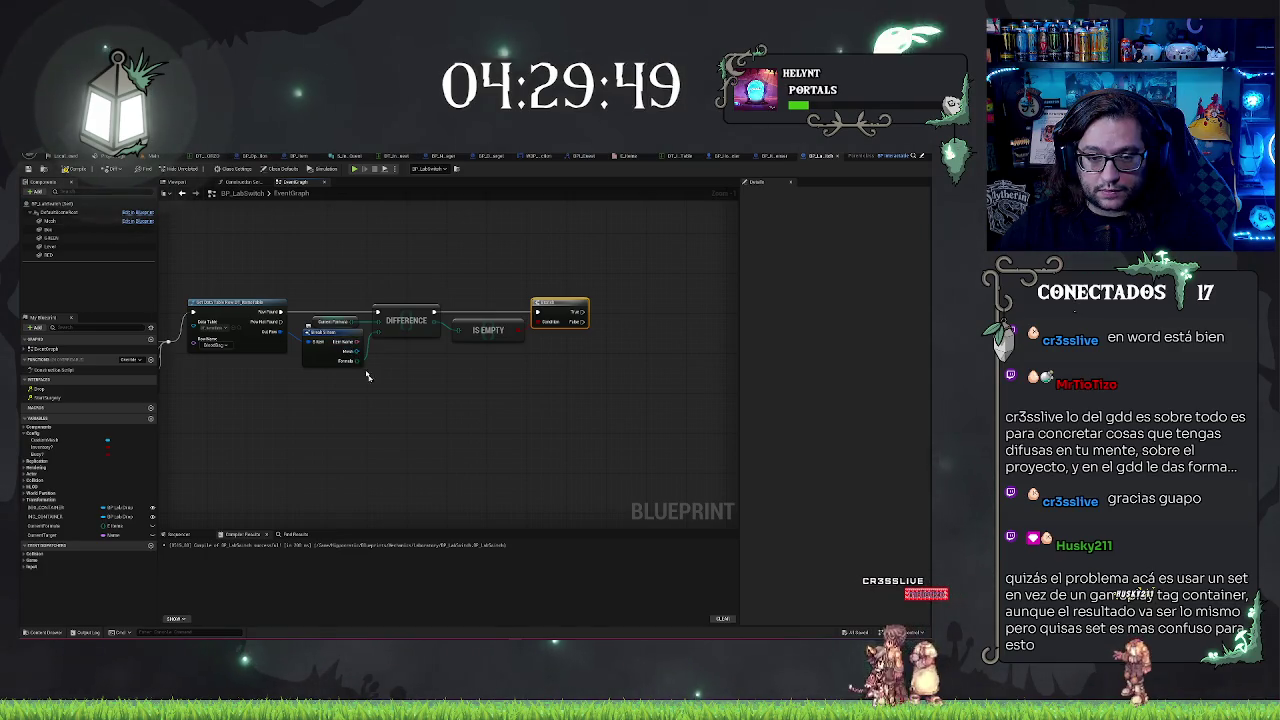
pyautogui.moveTo(372, 401); pyautogui.dragTo(534, 393)
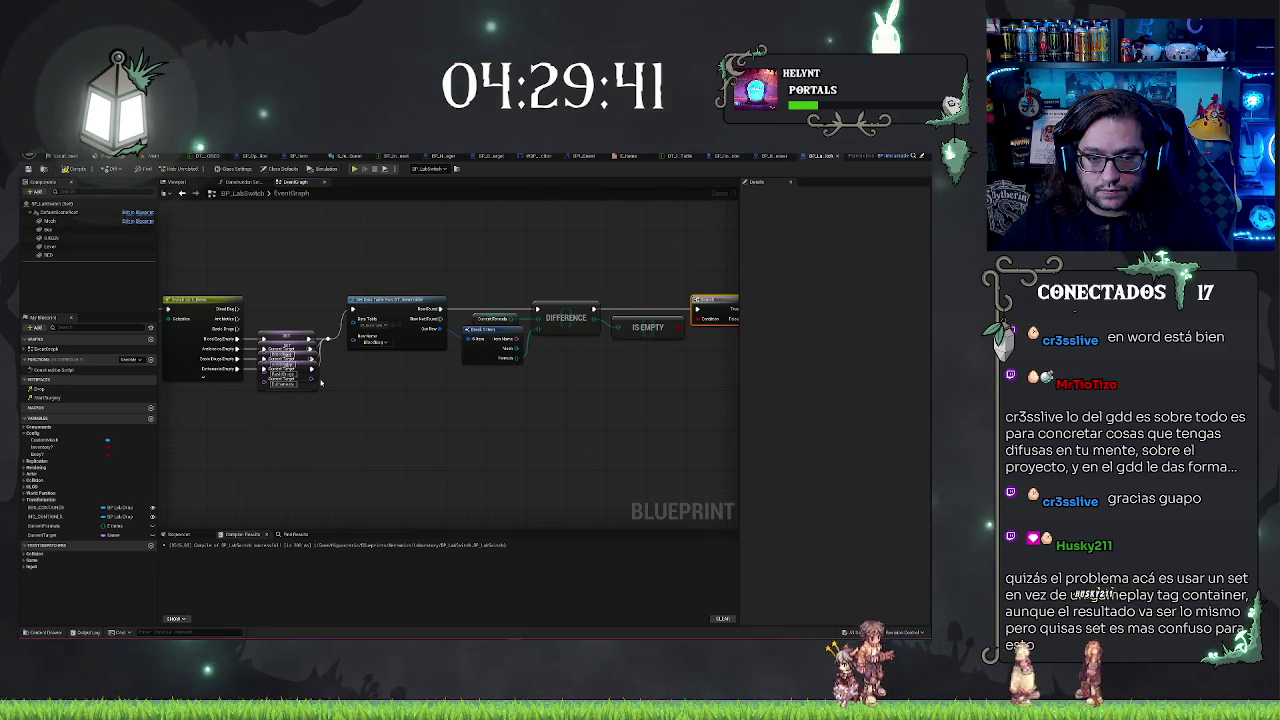
pyautogui.moveTo(55, 535)
pyautogui.mouseDown()
pyautogui.moveTo(361, 418)
pyautogui.moveTo(365, 350)
pyautogui.moveTo(352, 336)
pyautogui.mouseUp()
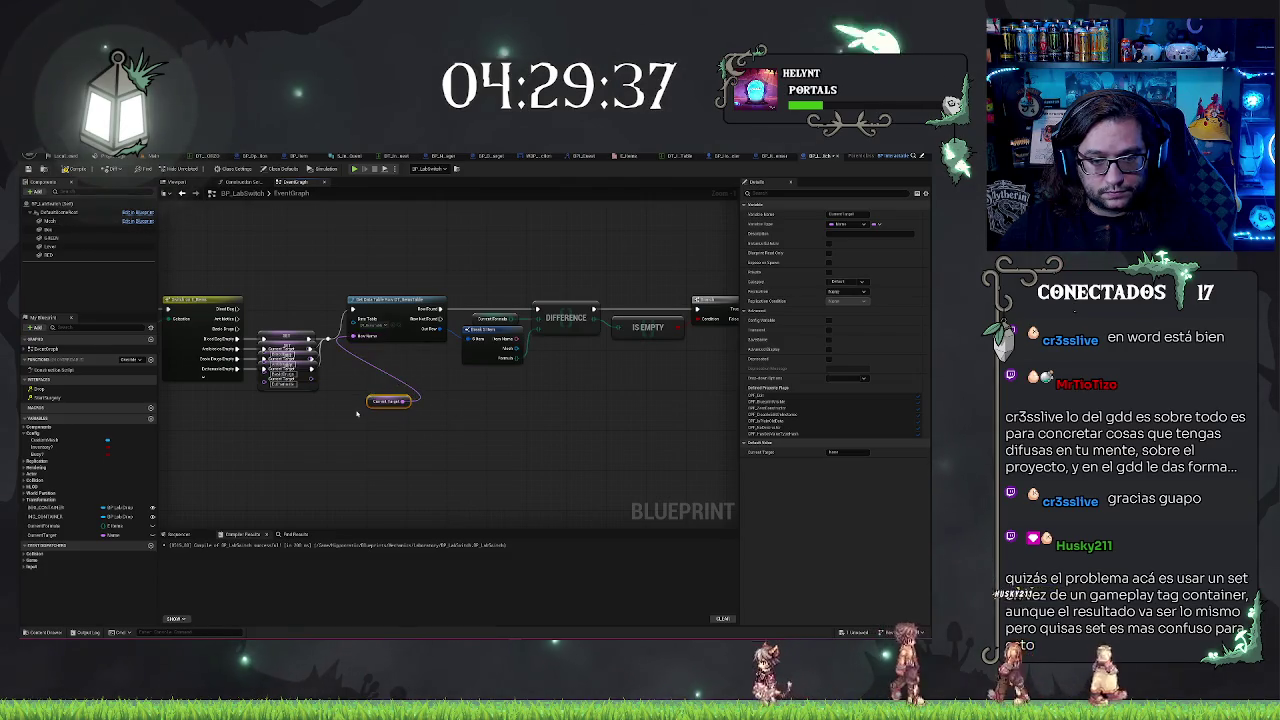
# - Position the Current Target getter beside the Row Name input and recentre the Difference–Is Empty–Branch chain
pyautogui.moveTo(370, 410); pyautogui.dragTo(331, 370)
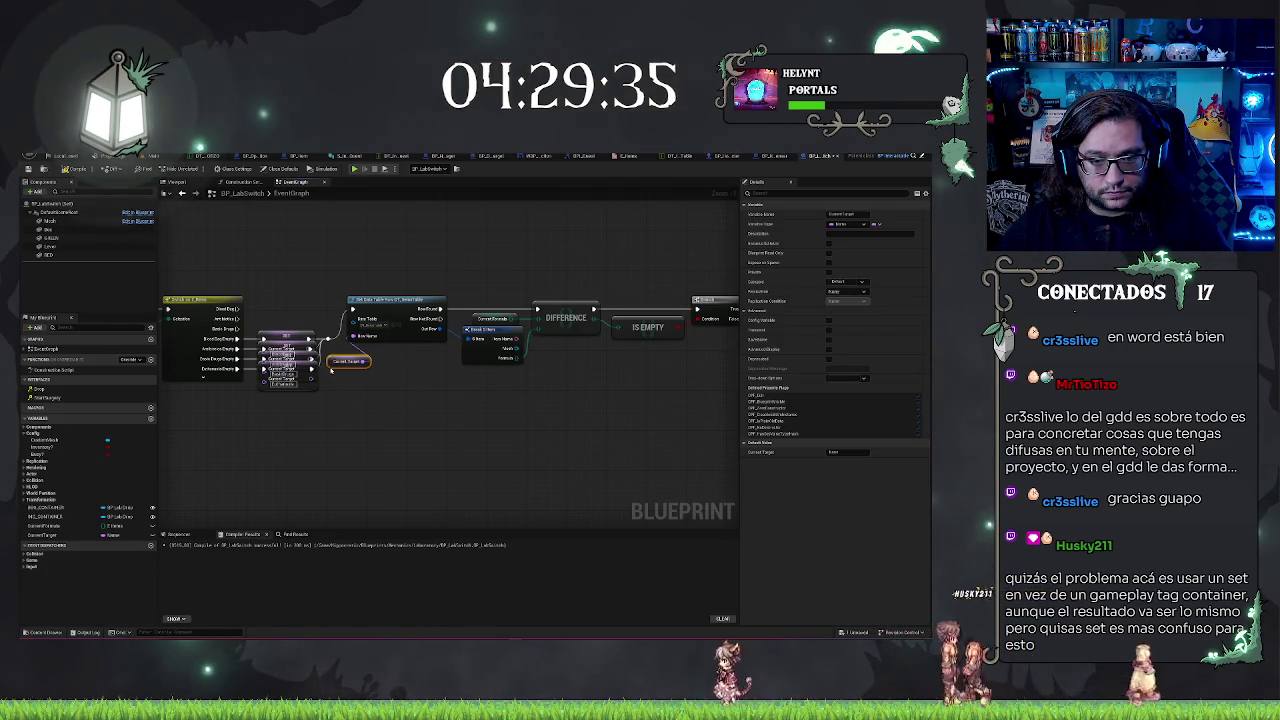
pyautogui.click(368, 405)
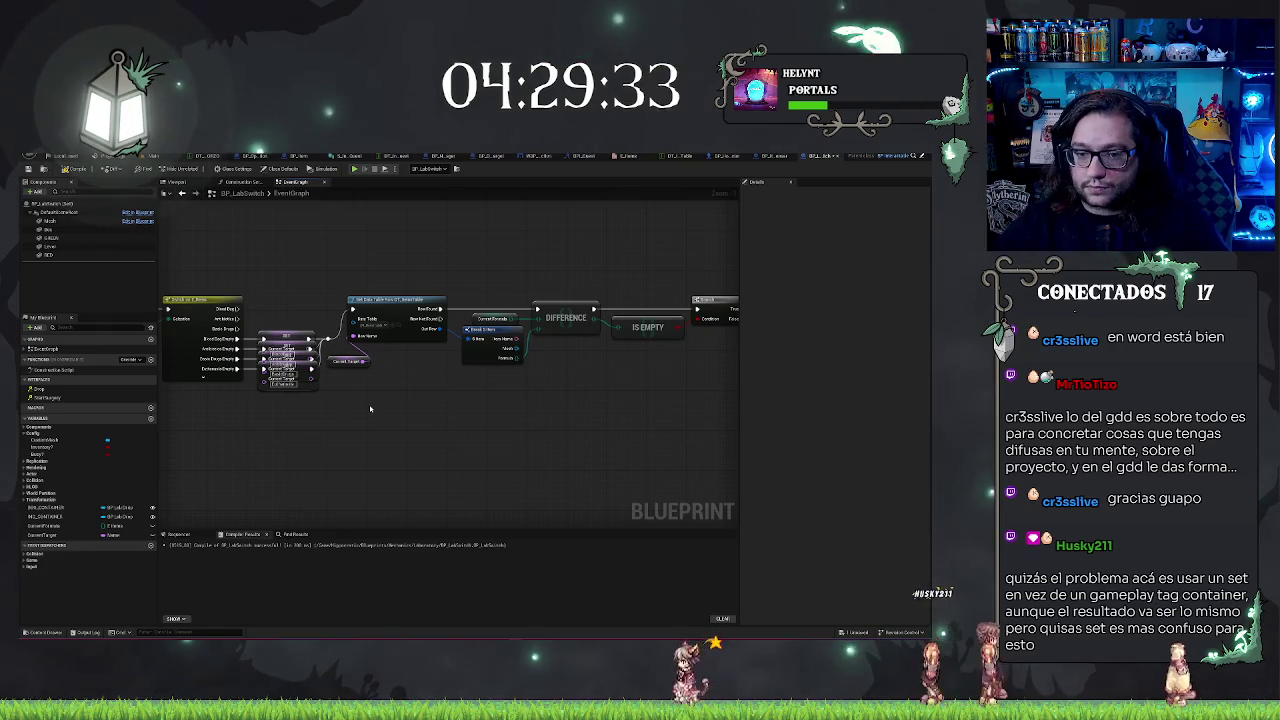
pyautogui.moveTo(670, 352); pyautogui.dragTo(474, 345)
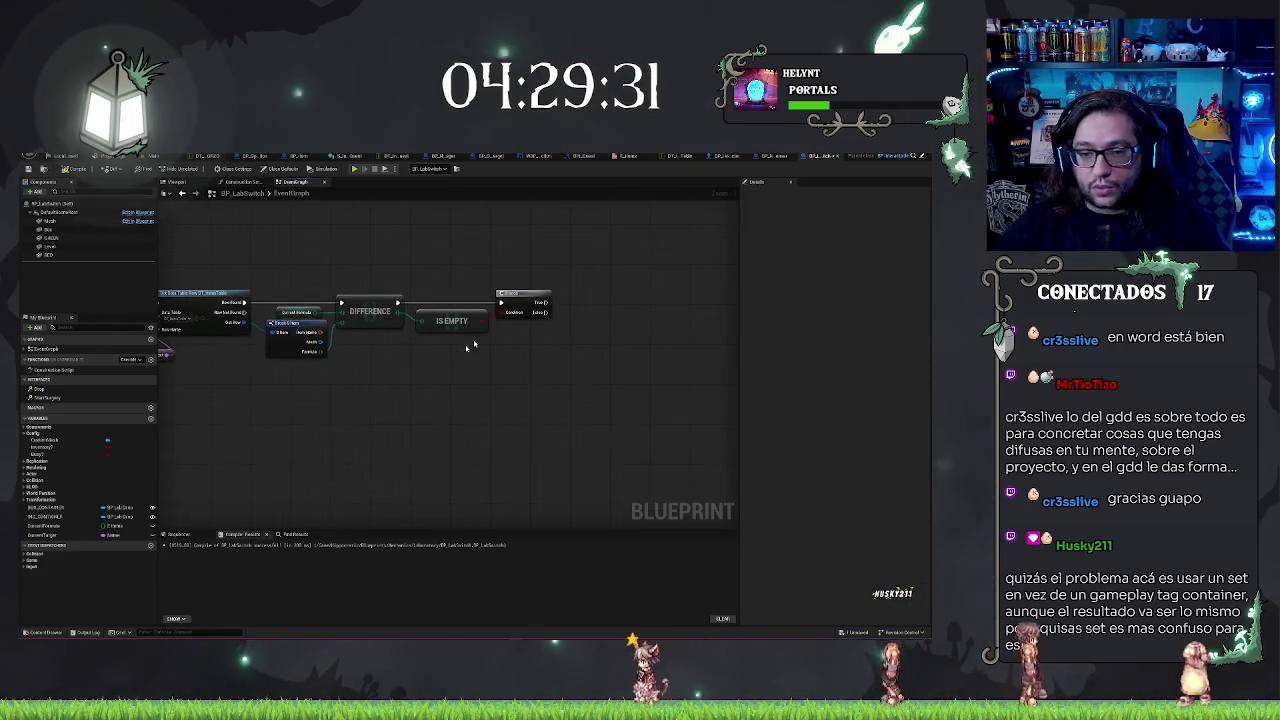
pyautogui.moveTo(285, 416)
pyautogui.mouseDown()
pyautogui.moveTo(642, 332)
pyautogui.moveTo(414, 386)
pyautogui.moveTo(380, 250)
pyautogui.moveTo(643, 357)
pyautogui.mouseUp()
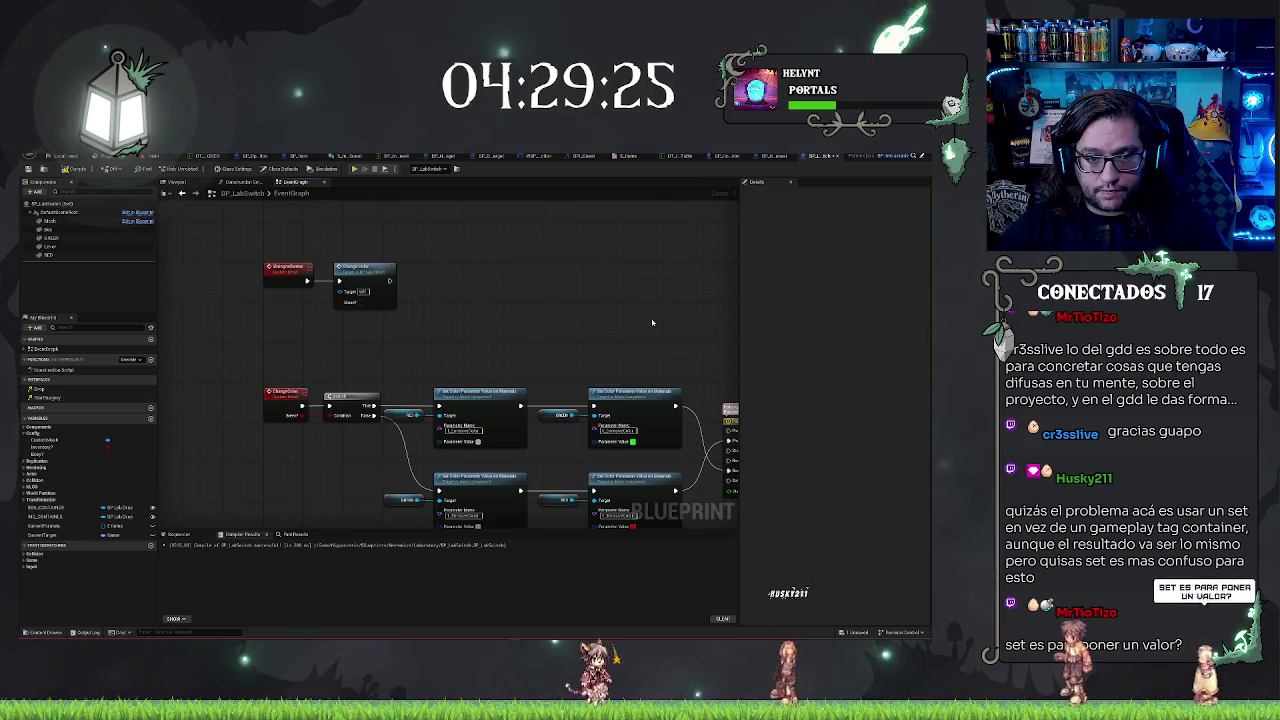
pyautogui.scroll(-3, 652, 322)
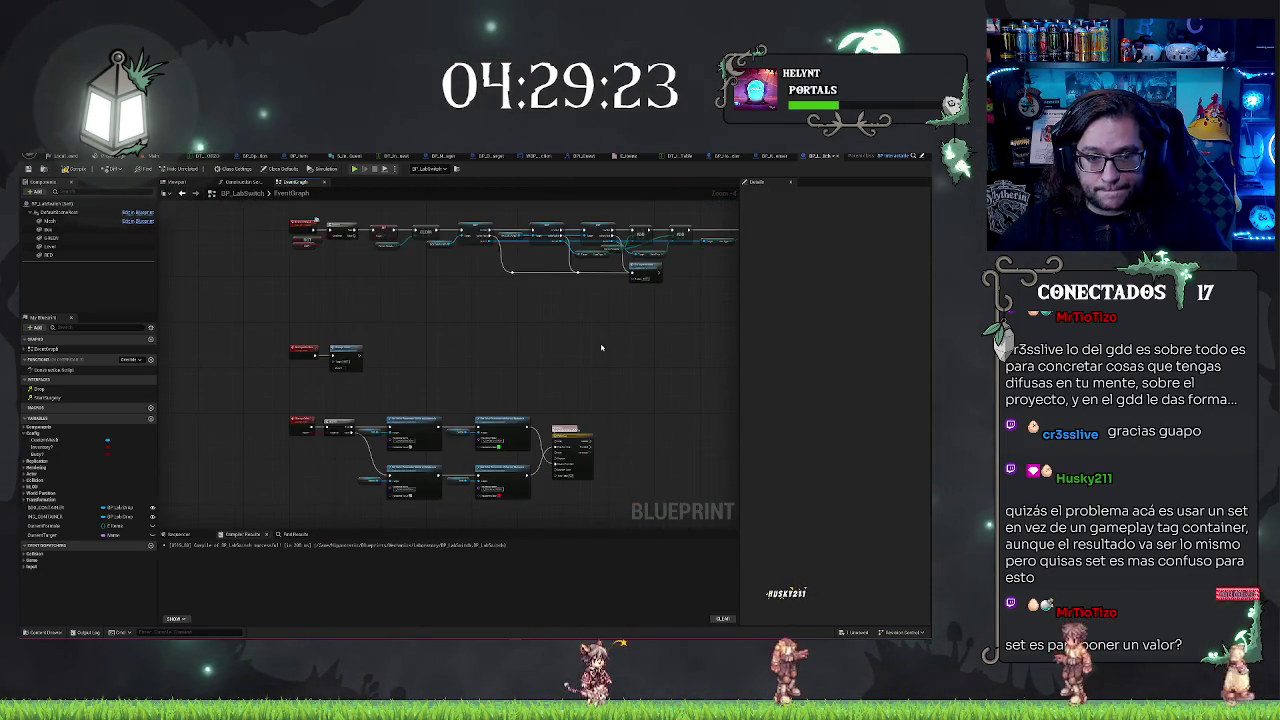
pyautogui.scroll(2, 544, 326)
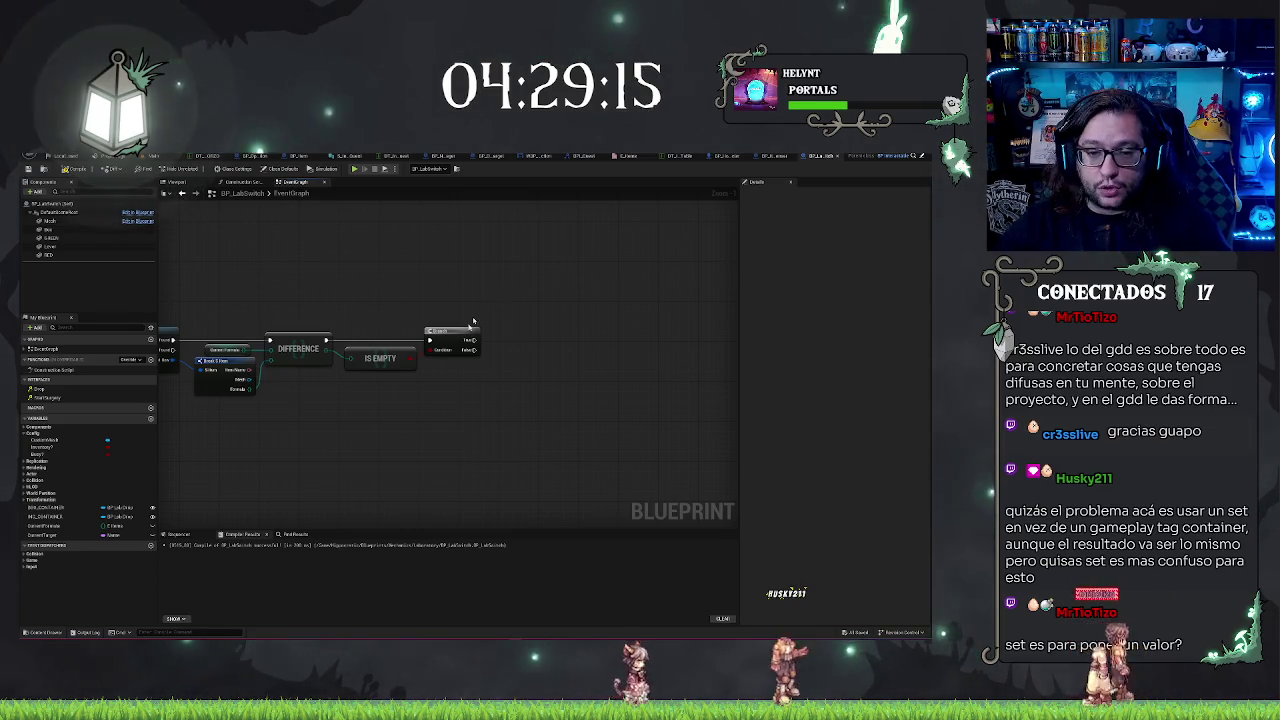
pyautogui.scroll(2, 506, 291)
pyautogui.moveTo(533, 414); pyautogui.dragTo(498, 421)
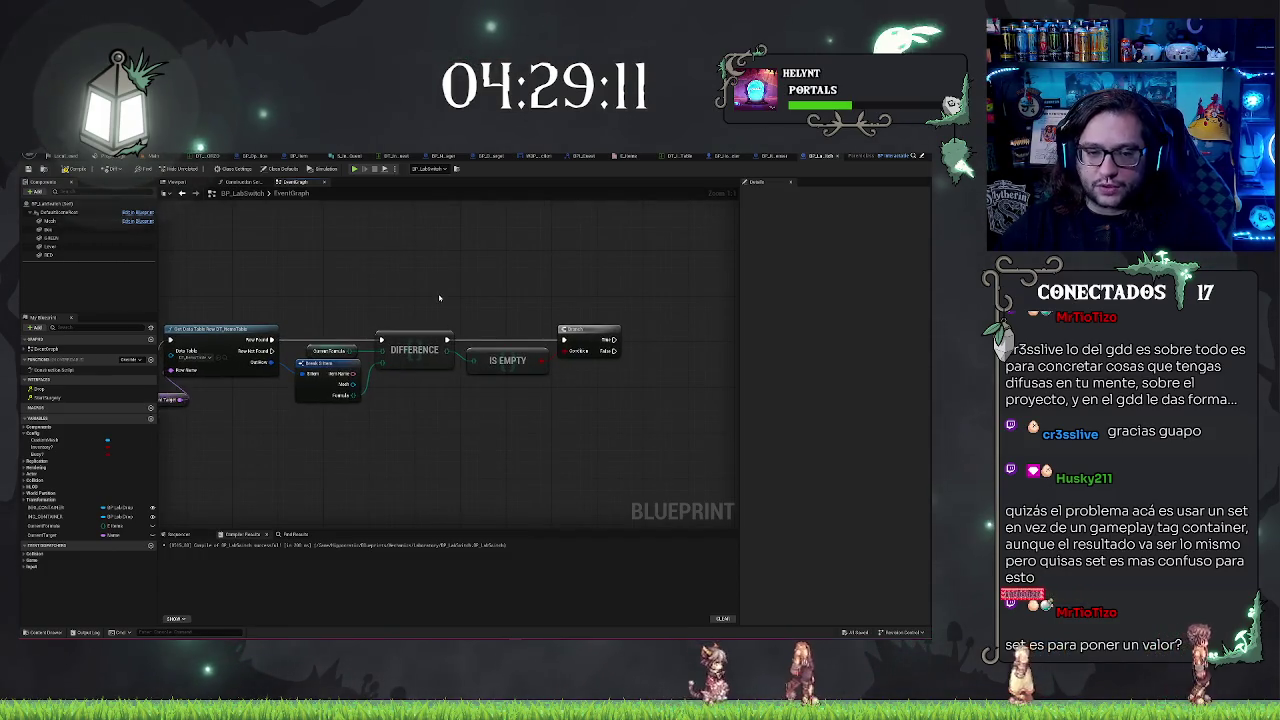
pyautogui.moveTo(439, 297); pyautogui.dragTo(480, 287)
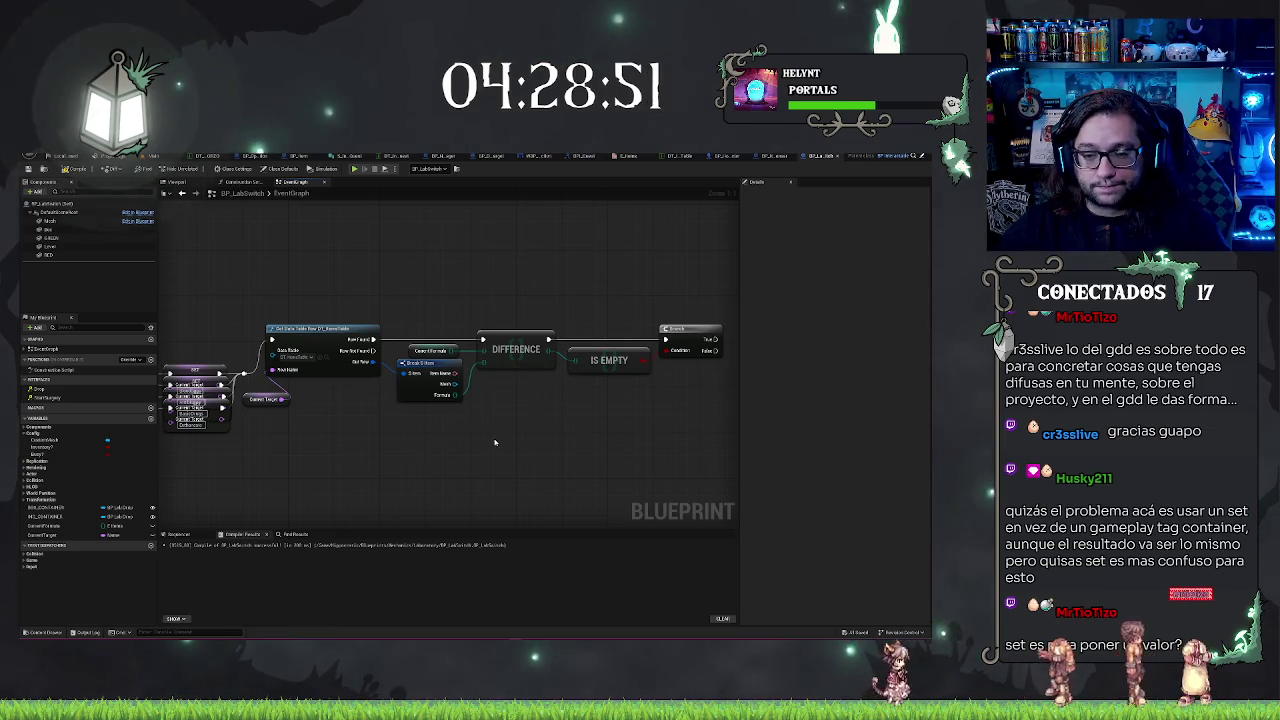
pyautogui.moveTo(434, 443)
pyautogui.mouseDown()
pyautogui.moveTo(306, 386)
pyautogui.moveTo(343, 443)
pyautogui.moveTo(379, 455)
pyautogui.mouseUp()
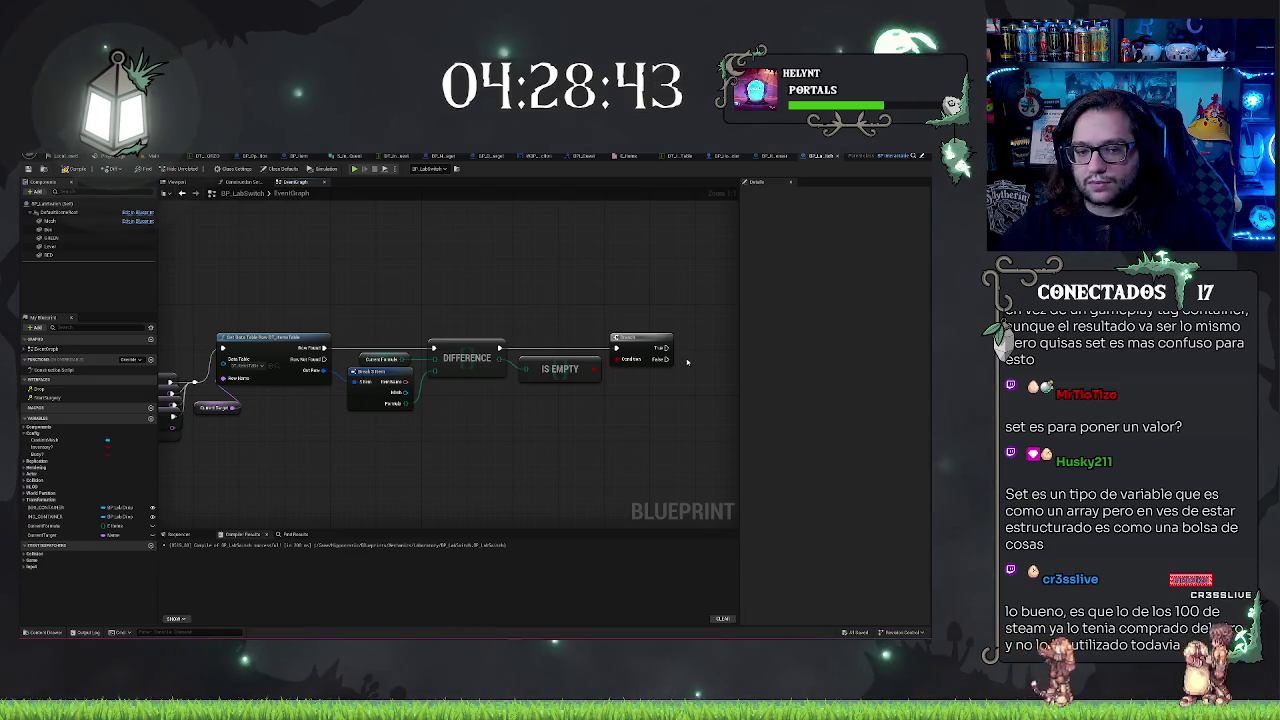
pyautogui.click(378, 372)
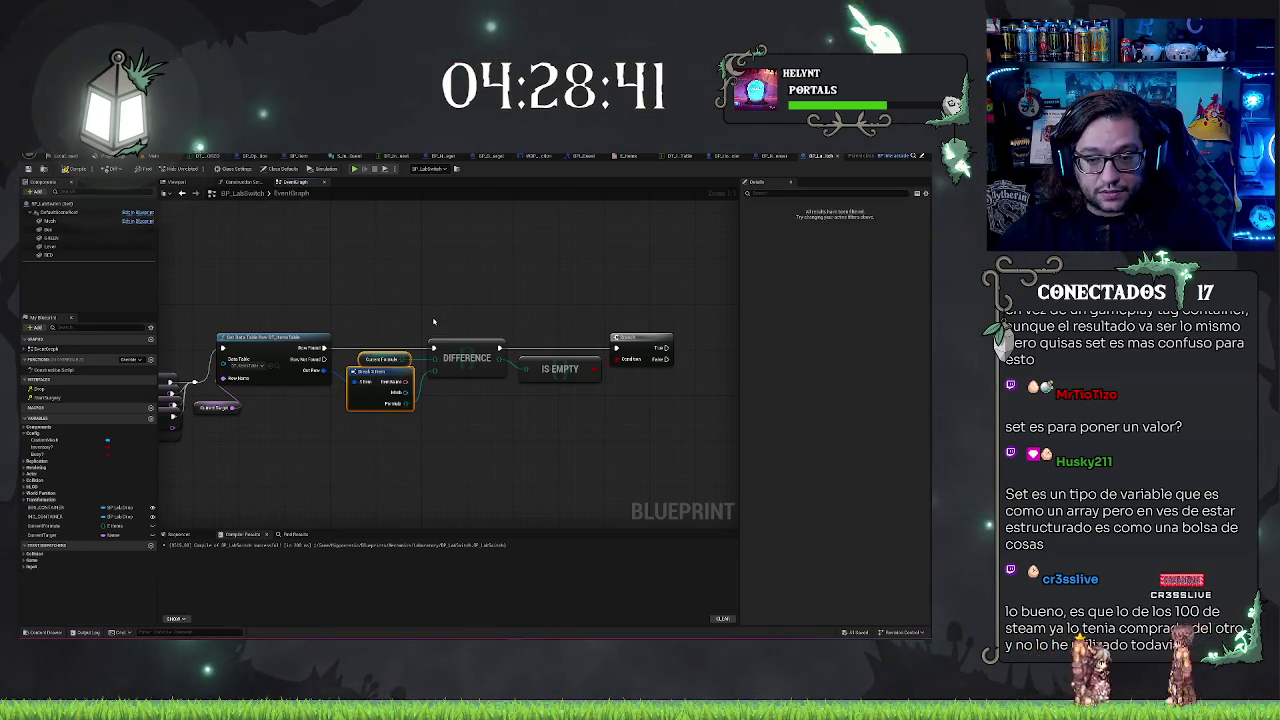
pyautogui.click(466, 358)
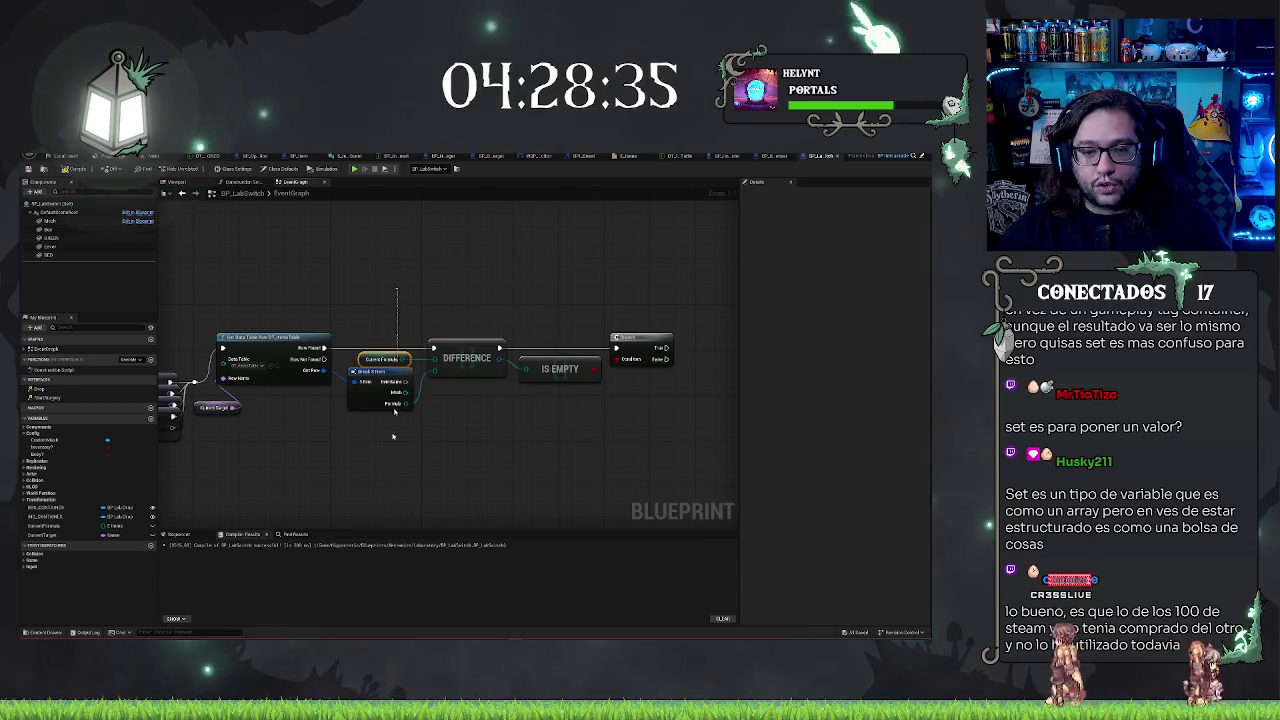
pyautogui.click(463, 458)
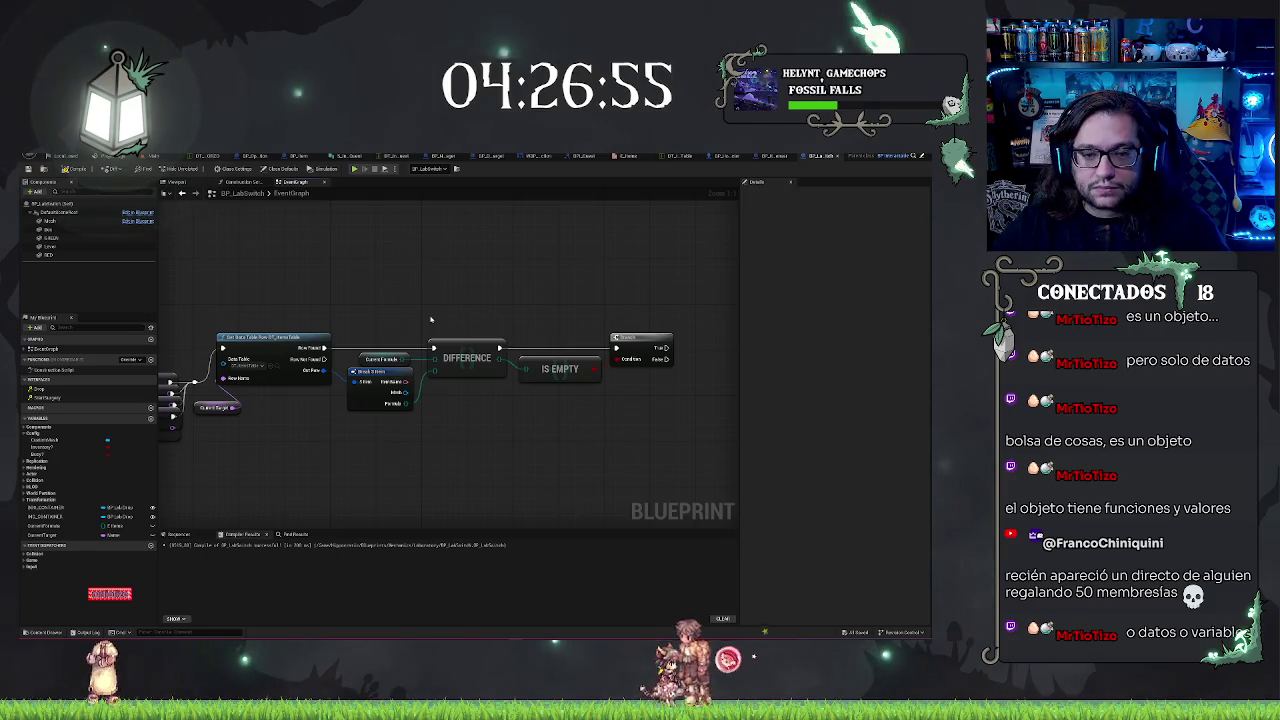
# - Frame Difference, Is Empty and Branch, then pull a connection from Branch's True exec pin
pyautogui.moveTo(431, 319)
pyautogui.mouseDown()
pyautogui.moveTo(434, 280)
pyautogui.moveTo(382, 263)
pyautogui.moveTo(400, 297)
pyautogui.mouseUp()
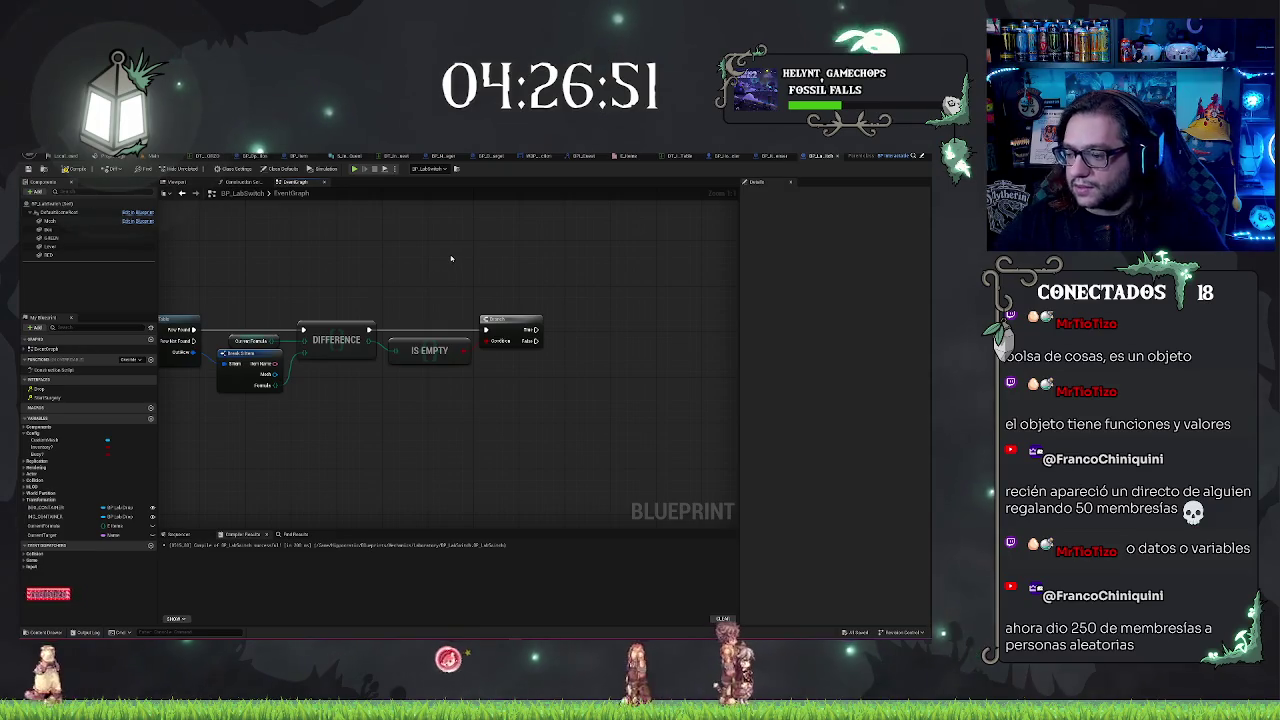
pyautogui.rightClick(451, 257)
pyautogui.click(350, 250)
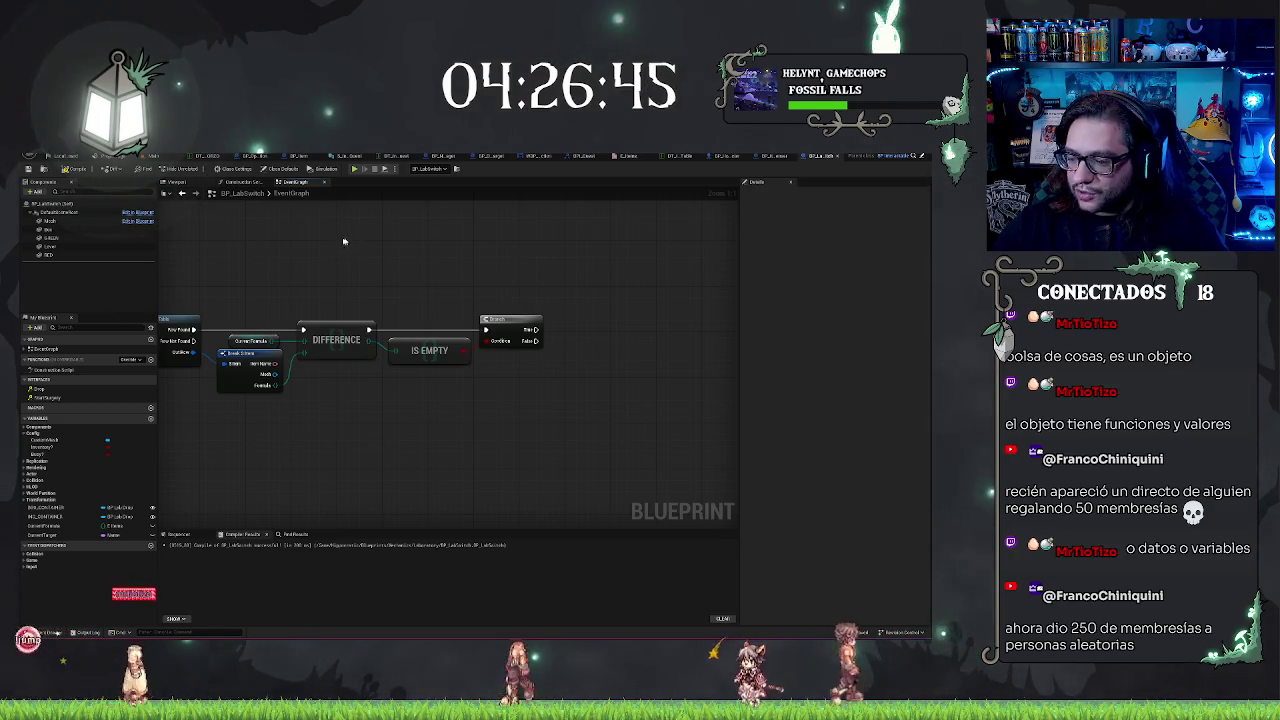
pyautogui.moveTo(426, 257)
pyautogui.mouseDown()
pyautogui.moveTo(449, 263)
pyautogui.moveTo(435, 273)
pyautogui.mouseUp()
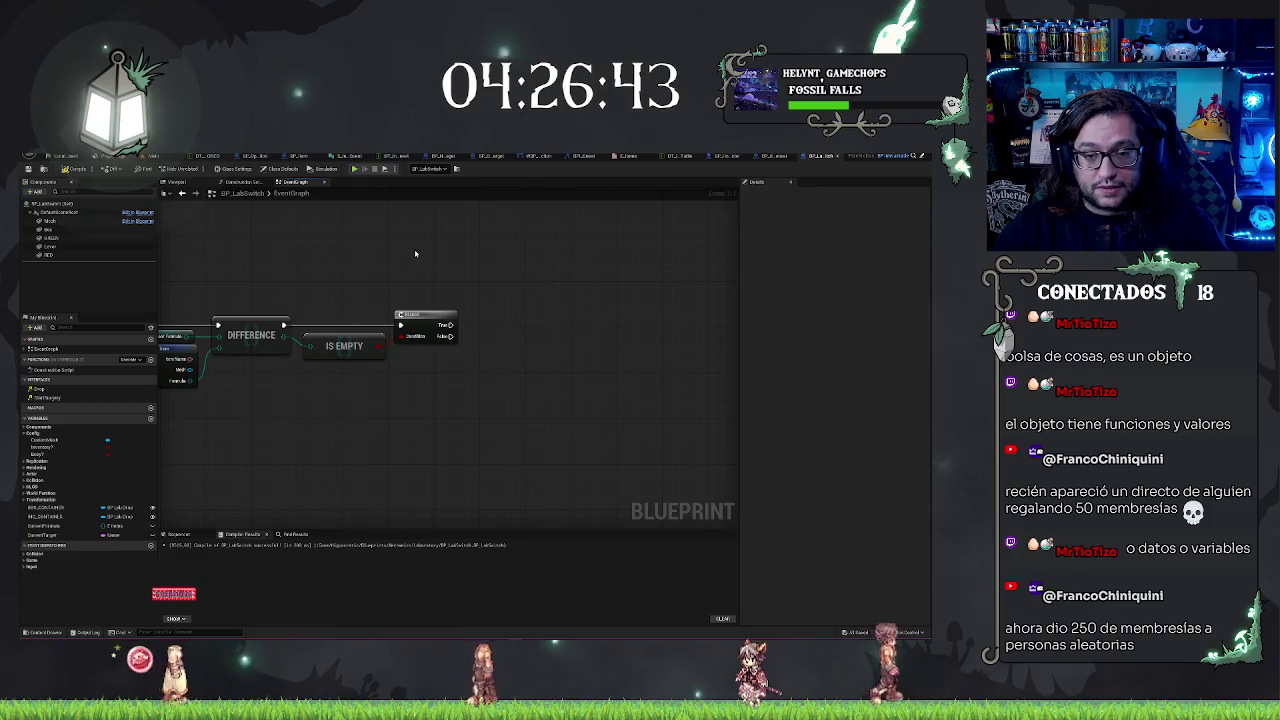
pyautogui.scroll(-3, 540, 270)
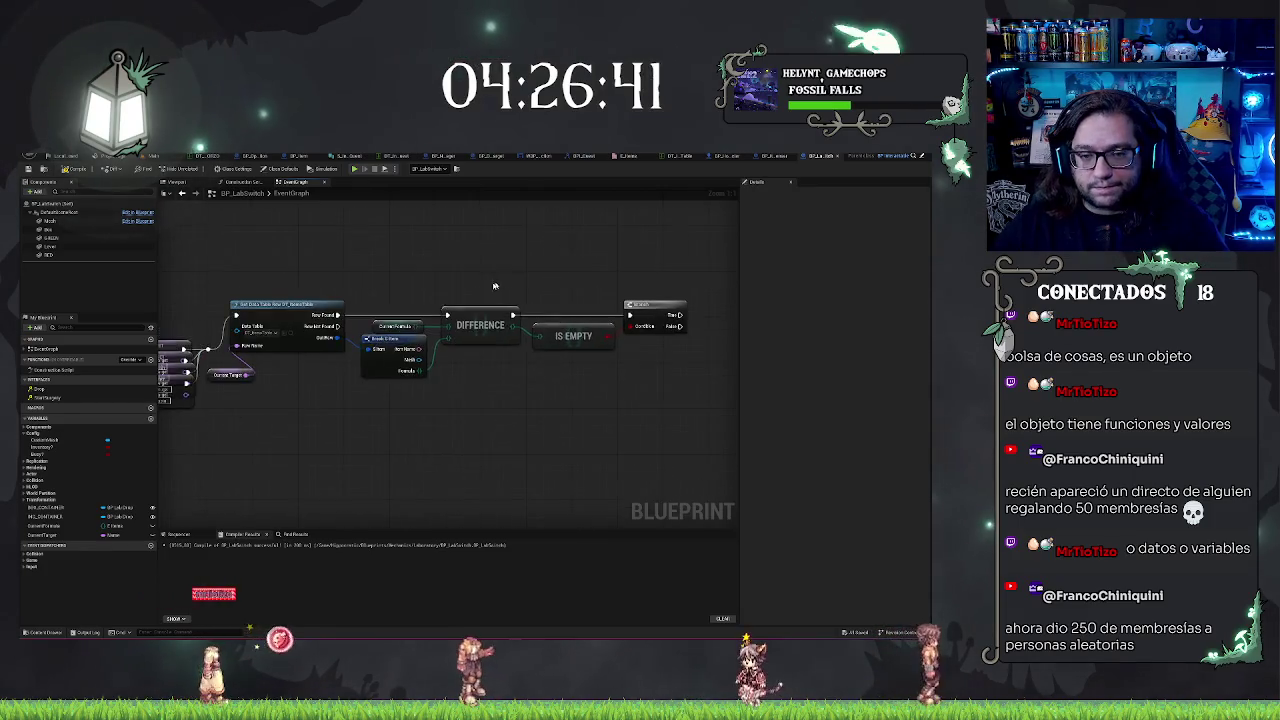
pyautogui.moveTo(552, 270)
pyautogui.mouseDown()
pyautogui.moveTo(454, 263)
pyautogui.moveTo(414, 386)
pyautogui.mouseUp()
pyautogui.scroll(1, 426, 320)
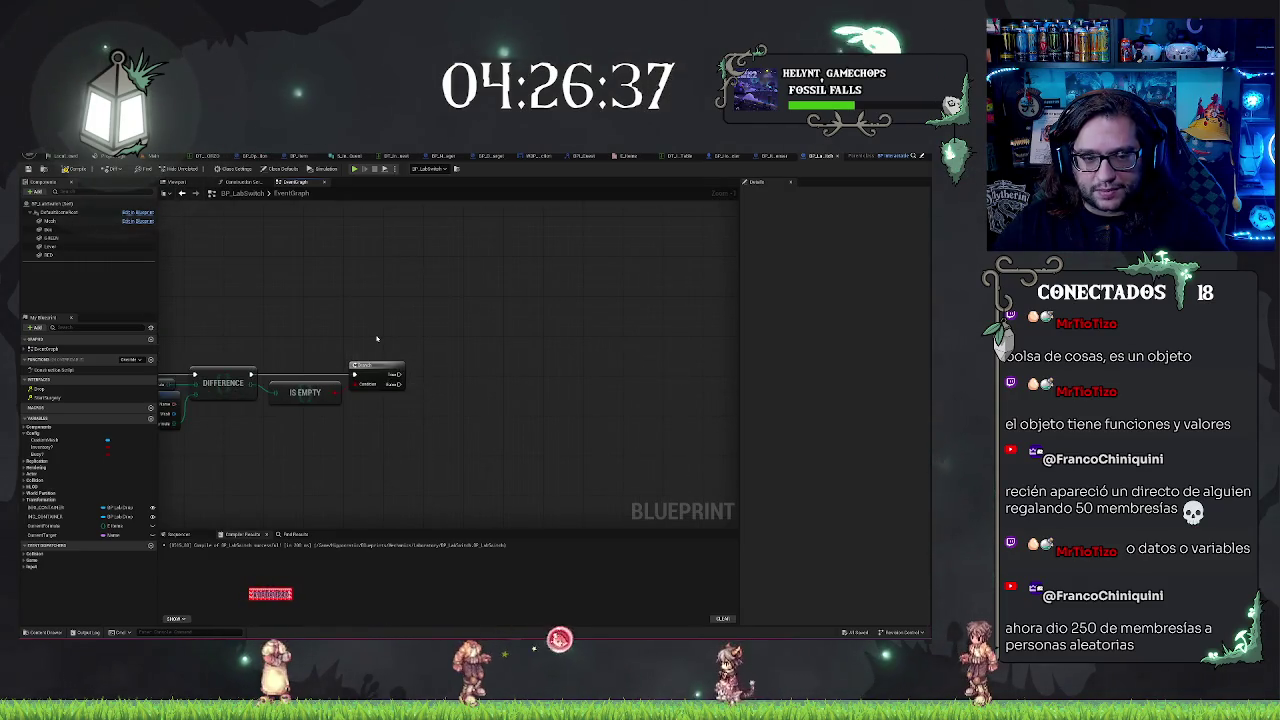
pyautogui.moveTo(377, 339)
pyautogui.mouseDown()
pyautogui.moveTo(455, 262)
pyautogui.moveTo(698, 233)
pyautogui.moveTo(749, 260)
pyautogui.mouseUp()
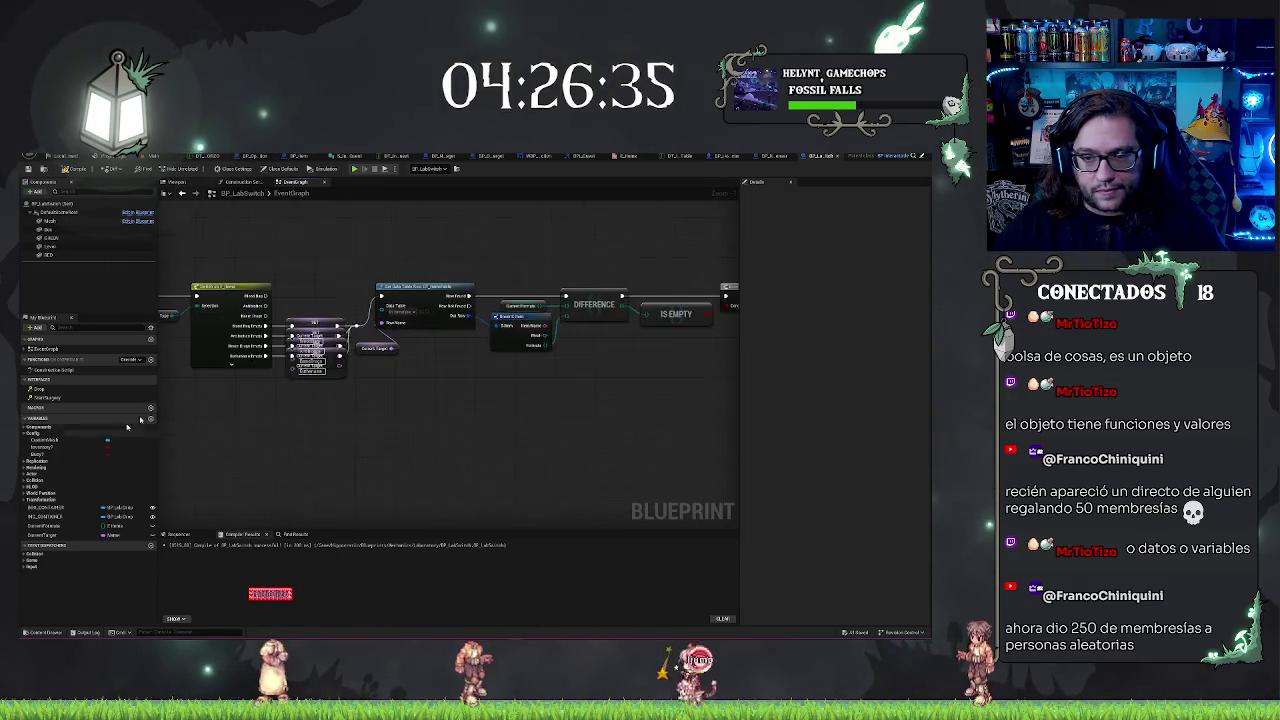
pyautogui.moveTo(700, 380); pyautogui.dragTo(423, 406)
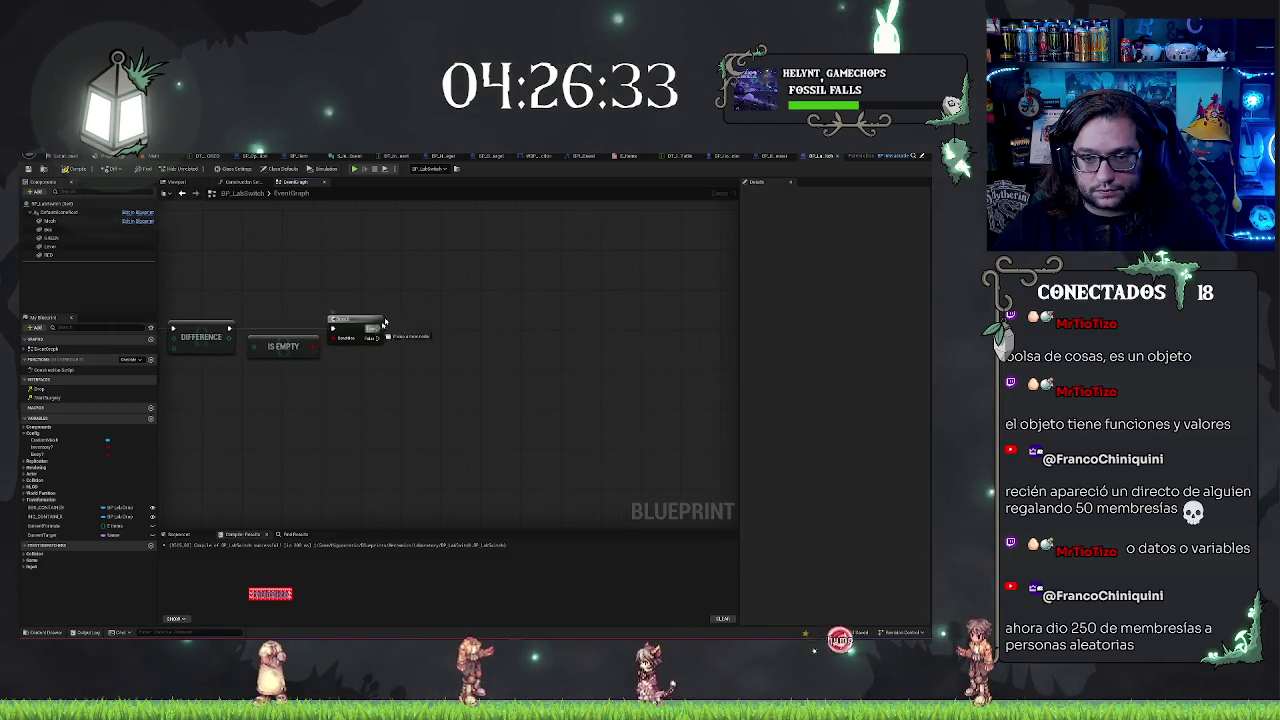
pyautogui.moveTo(384, 322); pyautogui.dragTo(404, 298)
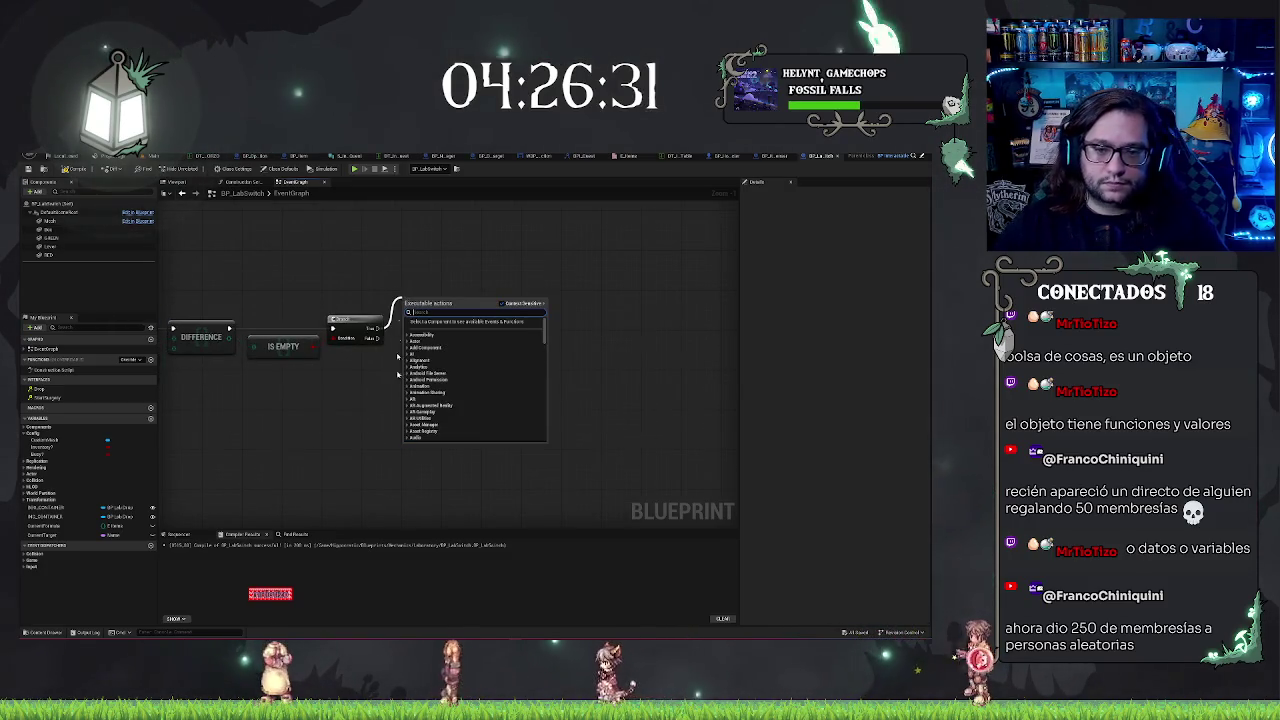
# - Close the actions list and select the ChangeColor event and Change Color nodes together
pyautogui.click(398, 357)
pyautogui.moveTo(506, 371)
pyautogui.mouseDown()
pyautogui.moveTo(506, 343)
pyautogui.moveTo(350, 317)
pyautogui.mouseUp()
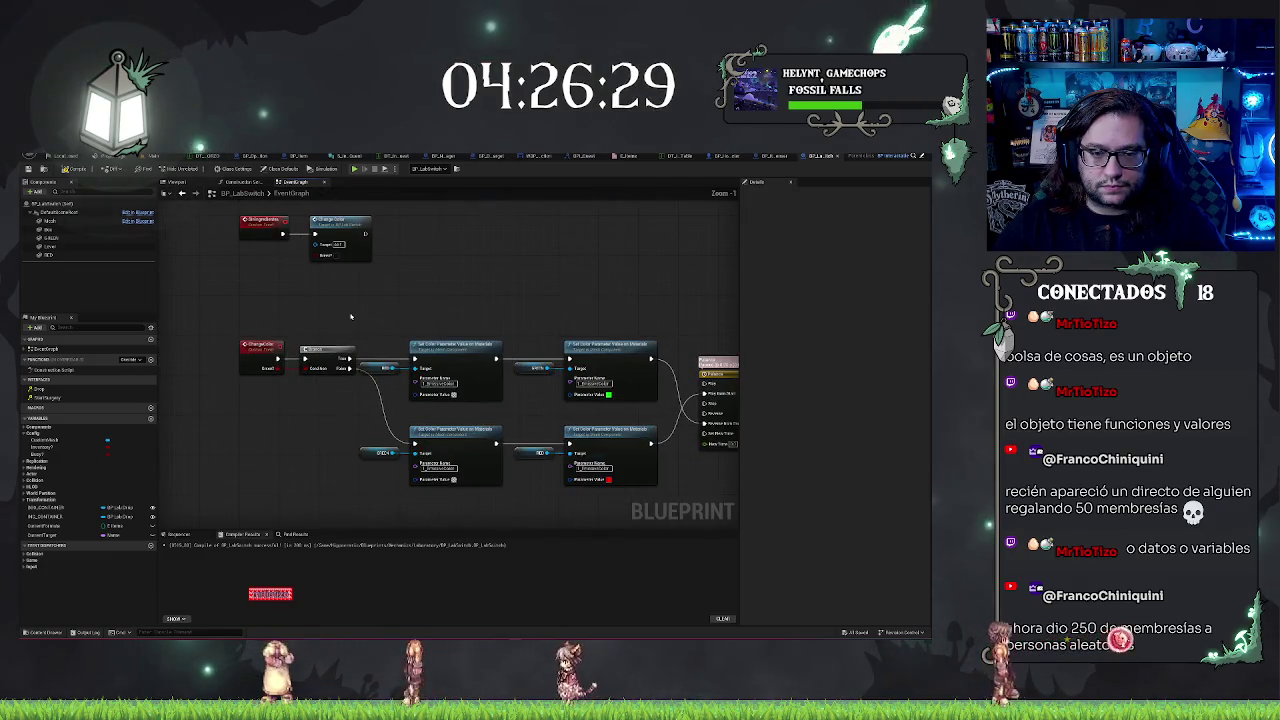
pyautogui.moveTo(194, 234); pyautogui.dragTo(268, 292)
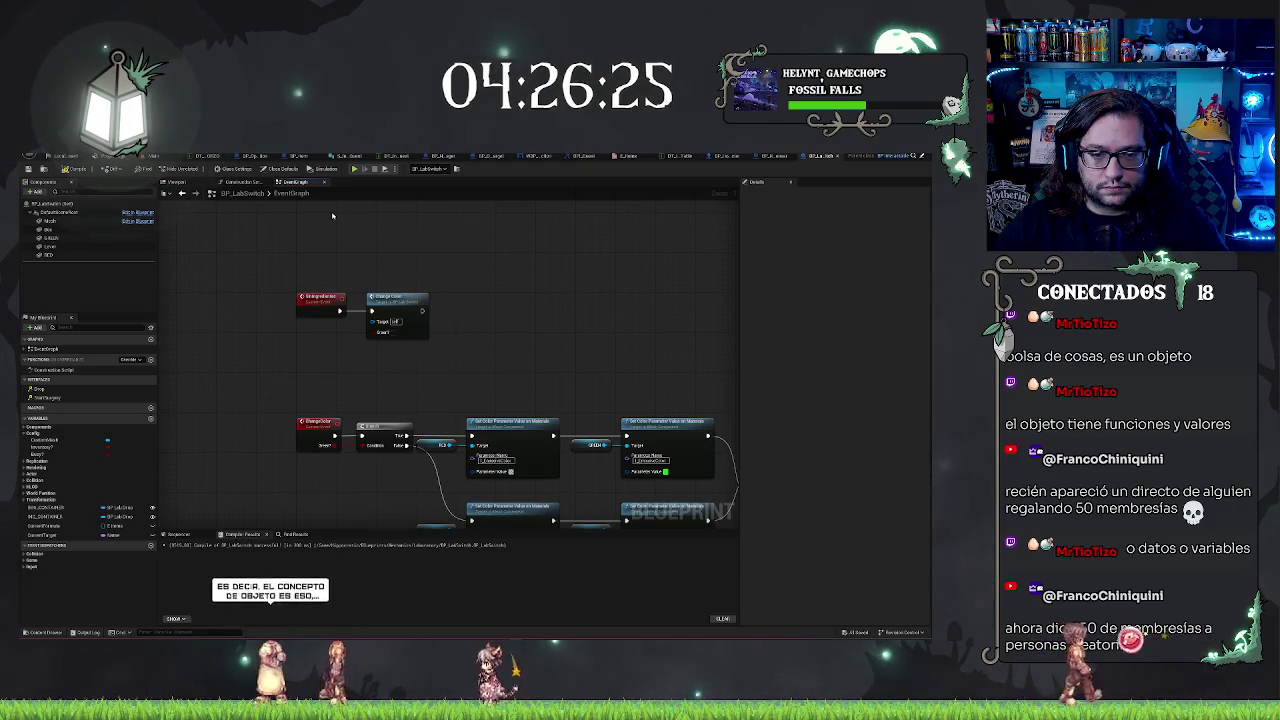
pyautogui.moveTo(275, 282); pyautogui.dragTo(480, 368)
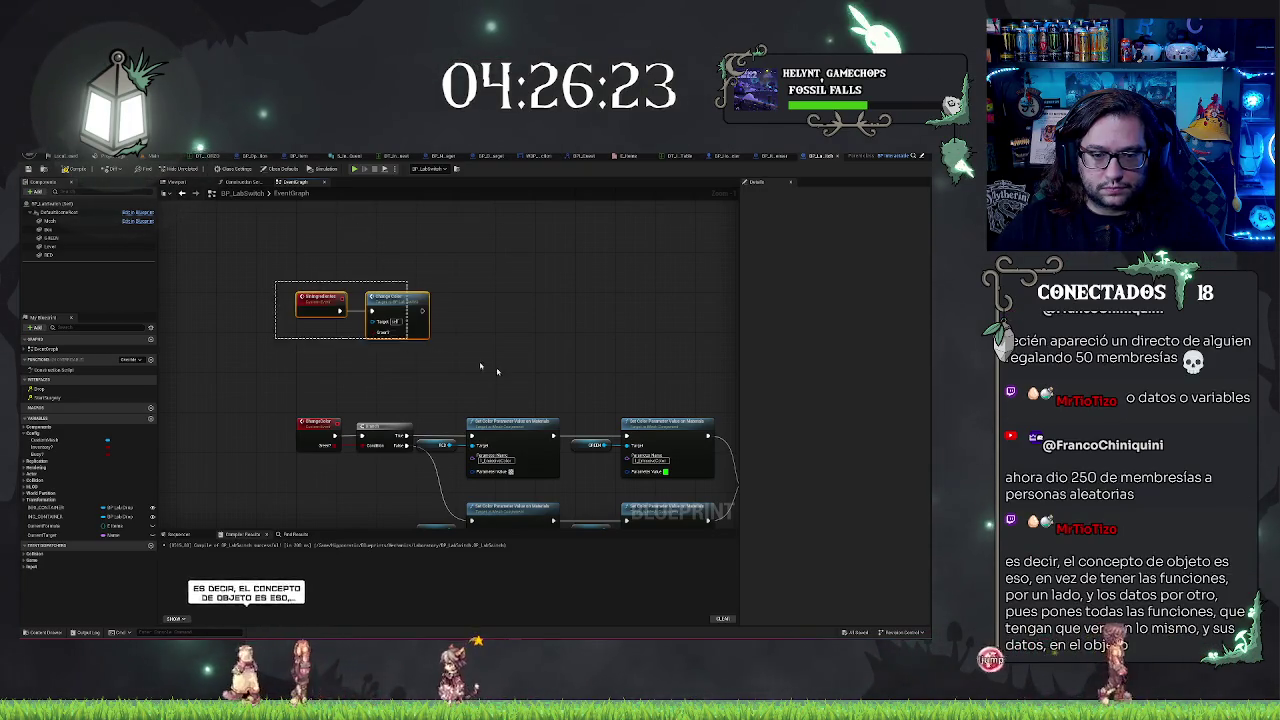
pyautogui.scroll(-4, 489, 371)
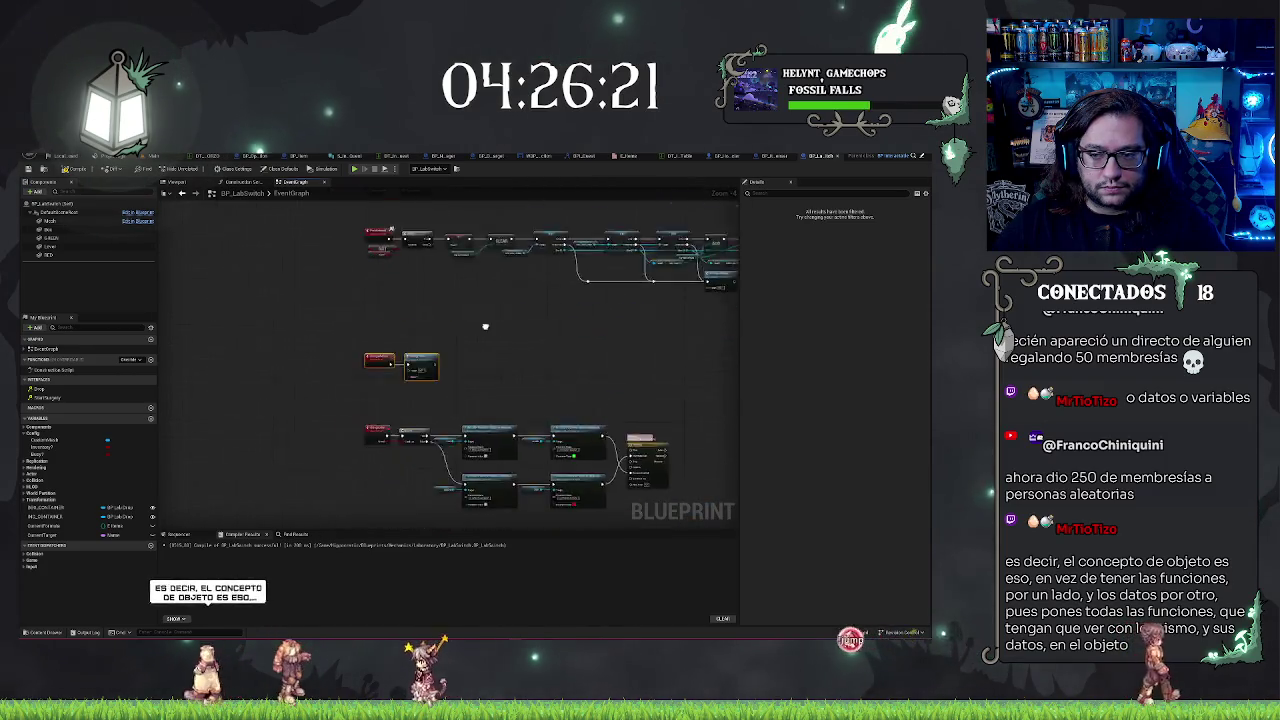
# - Nudge the selected event and Change Color nodes down slightly, then deselect them
pyautogui.scroll(3, 485, 326)
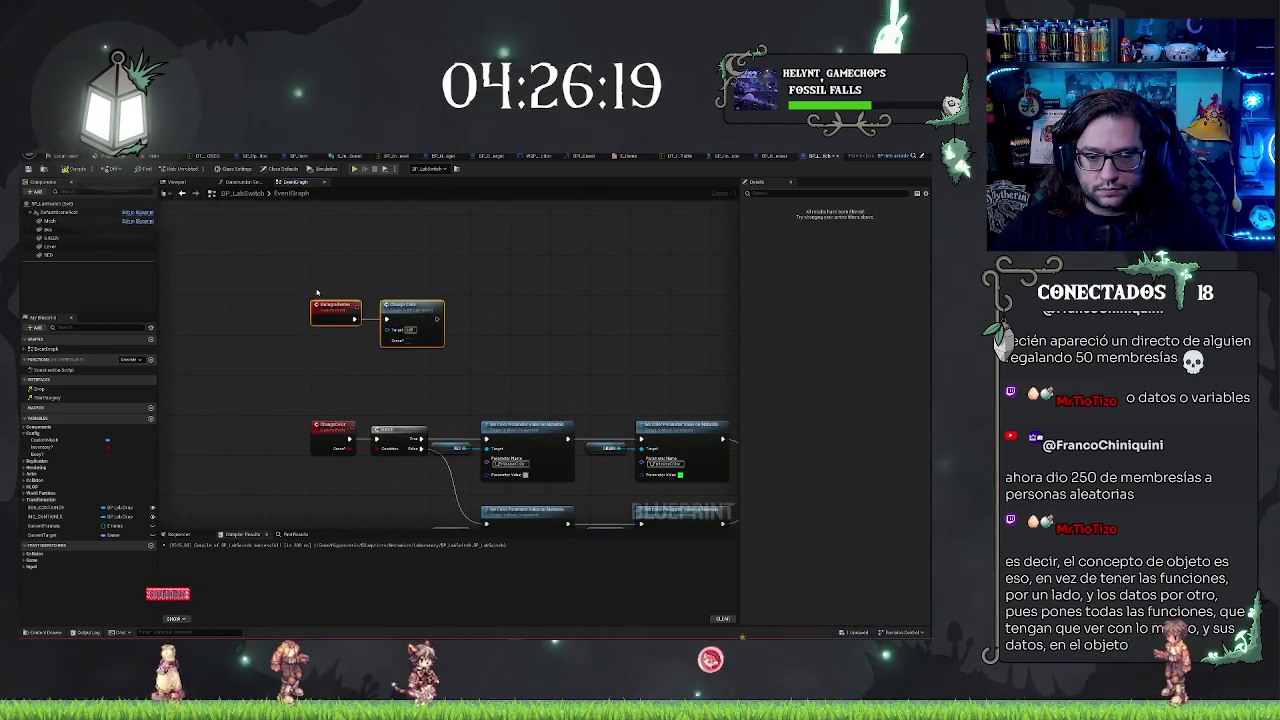
pyautogui.press('Down')
pyautogui.press('Down')
pyautogui.press('Down')
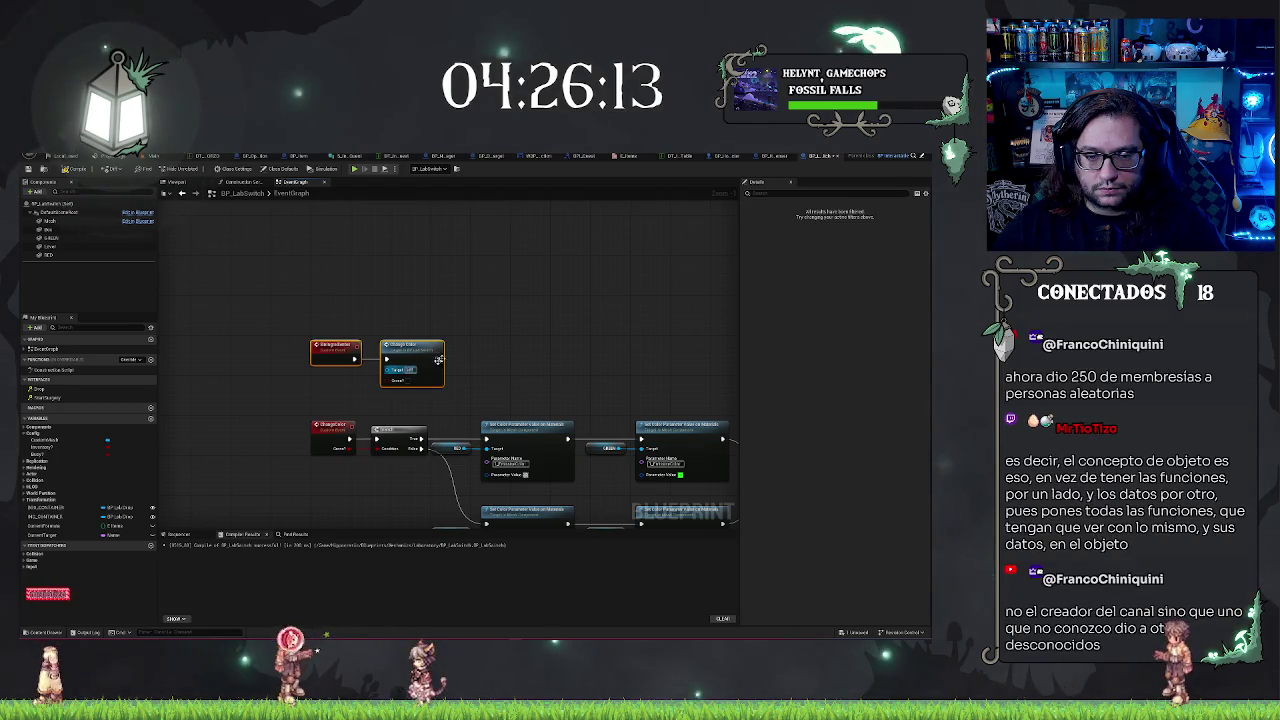
pyautogui.click(286, 315)
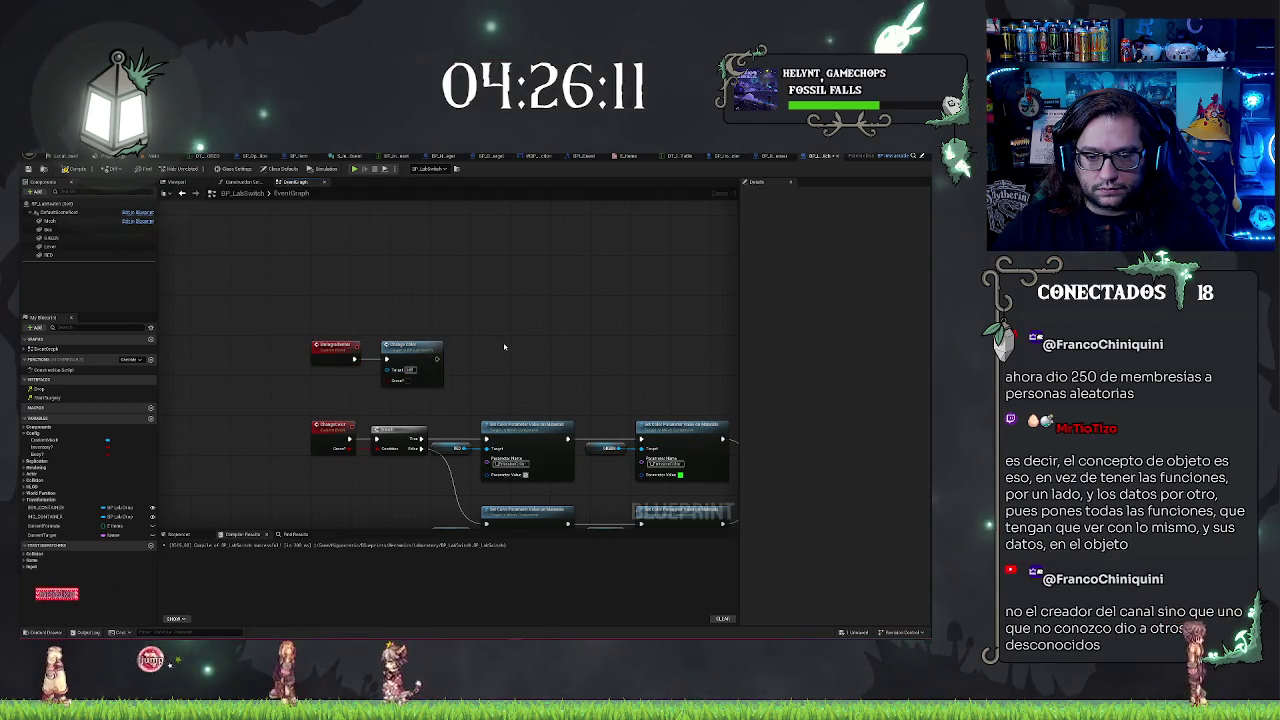
# - Return to the main level editor showing the lab scene
pyautogui.moveTo(480, 277); pyautogui.dragTo(514, 251)
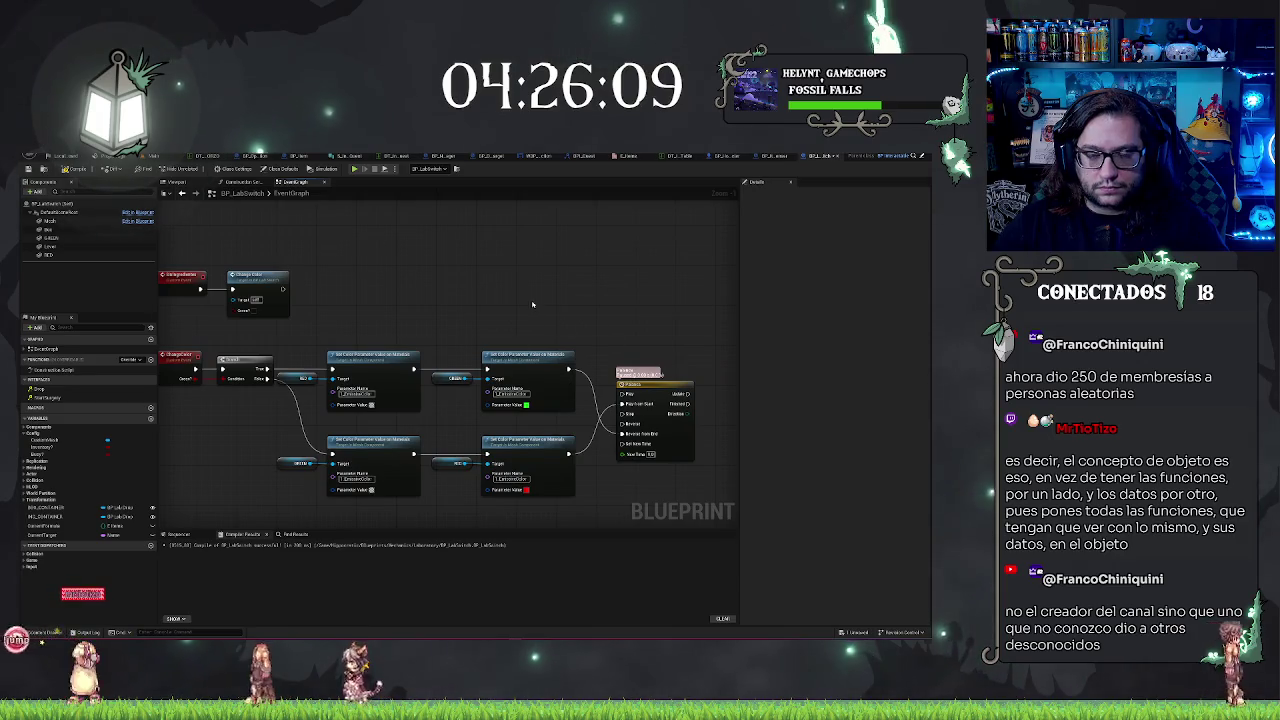
pyautogui.moveTo(532, 304); pyautogui.dragTo(570, 304)
pyautogui.moveTo(397, 257); pyautogui.dragTo(517, 321)
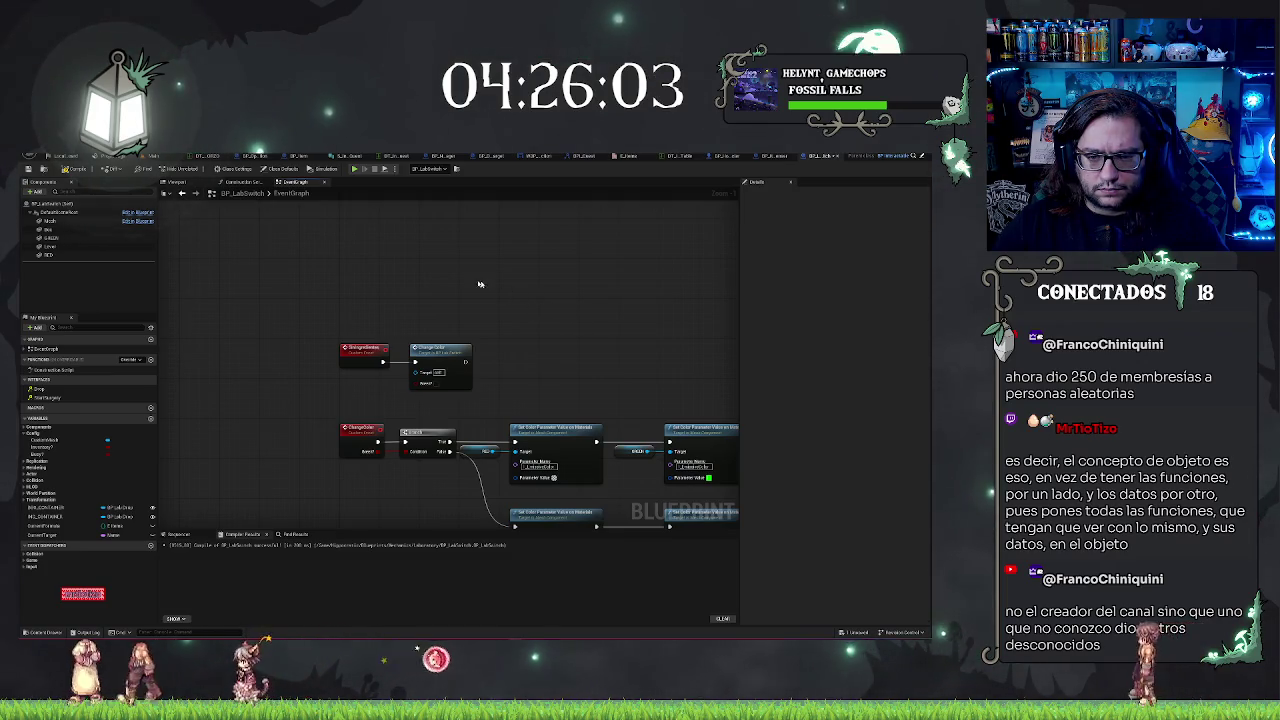
pyautogui.moveTo(467, 281); pyautogui.dragTo(470, 286)
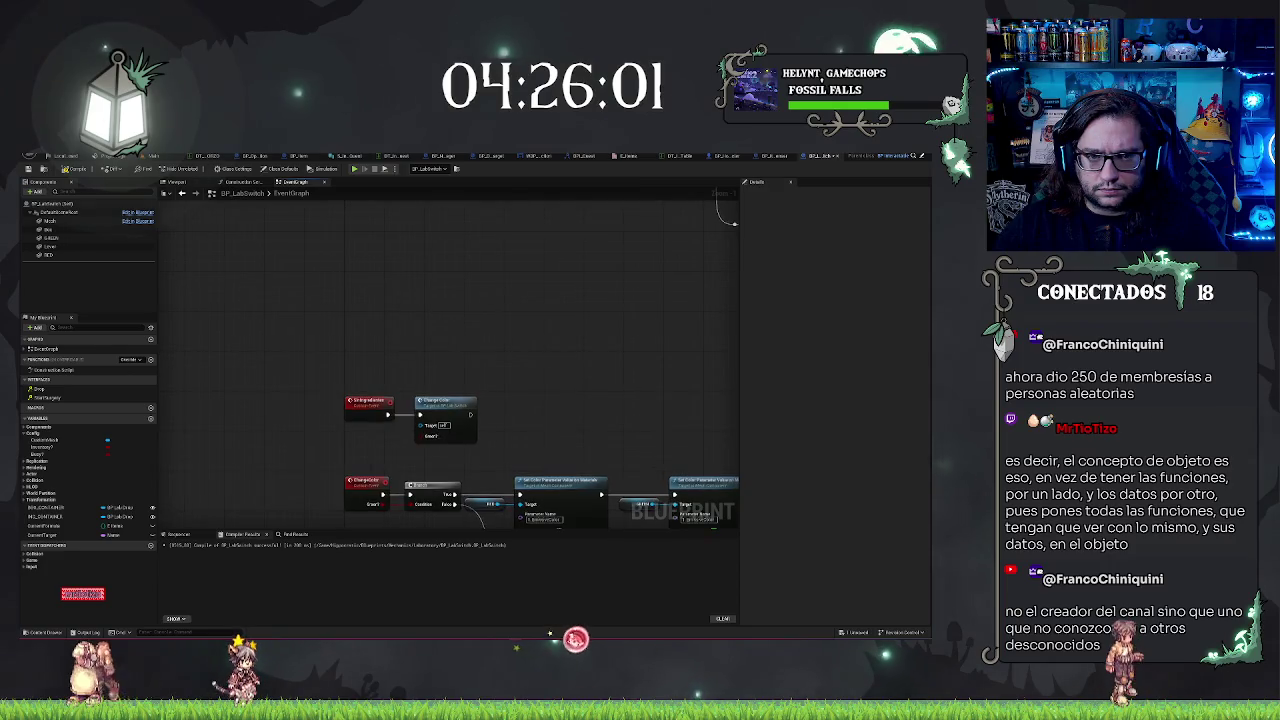
pyautogui.click(150, 158)
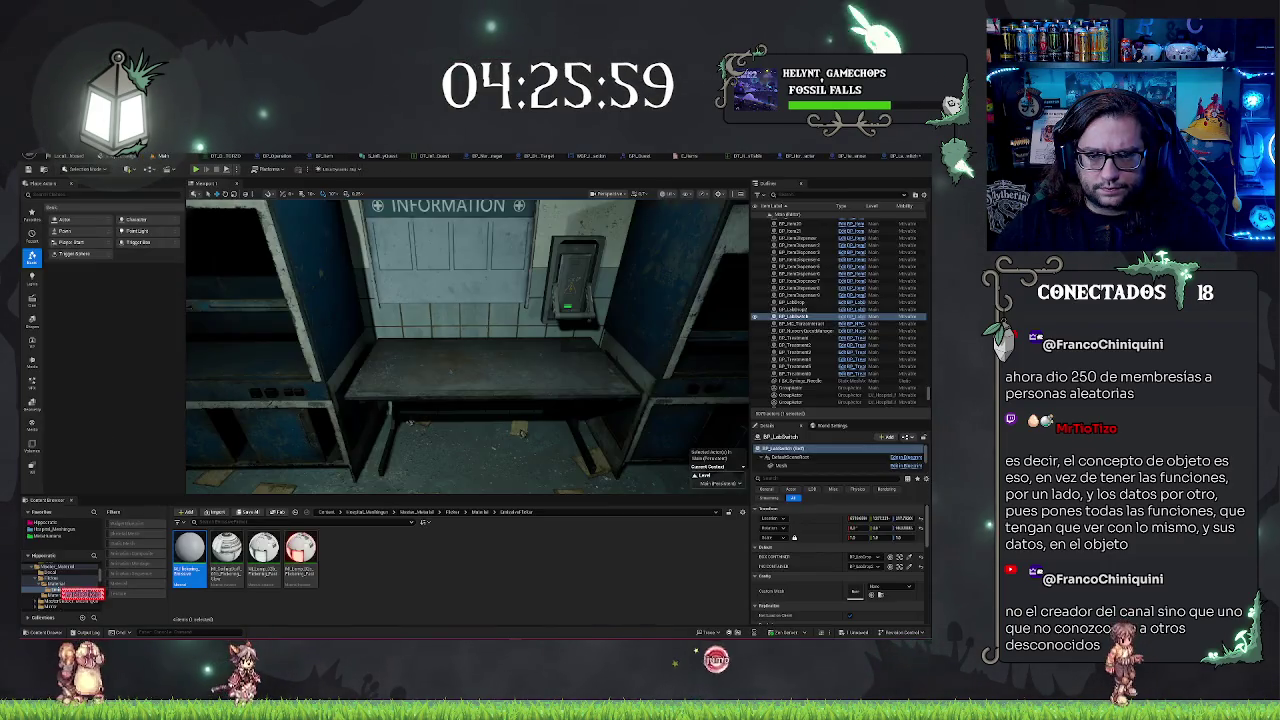
# - Dolly the viewport camera back until the desk and the INFORMATION sign above it are framed
pyautogui.scroll(5, 467, 347)
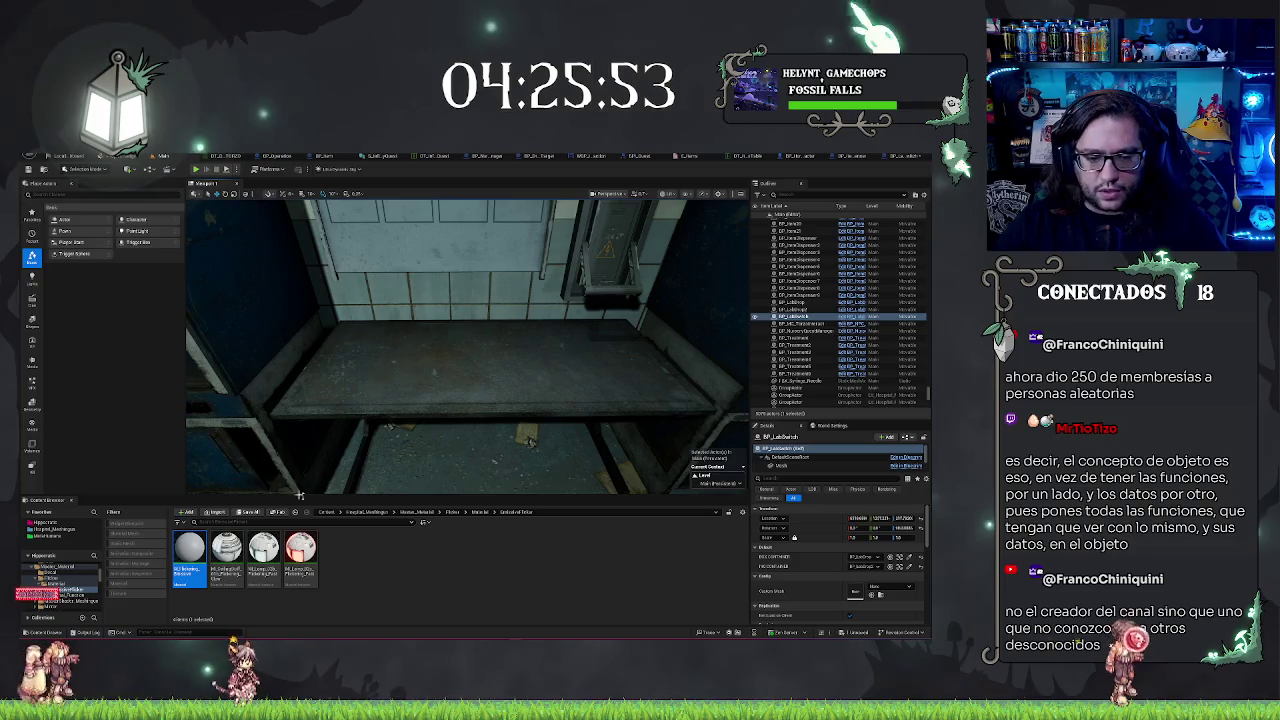
pyautogui.scroll(-5, 467, 347)
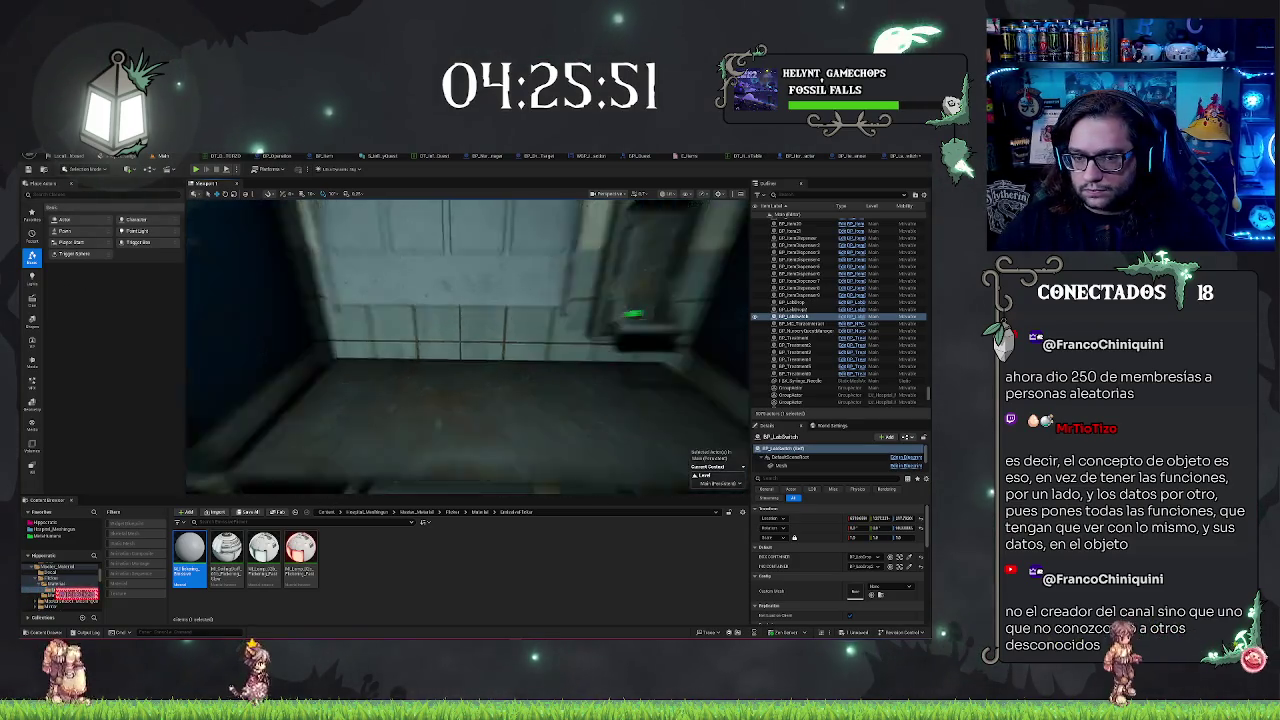
pyautogui.scroll(2, 593, 266)
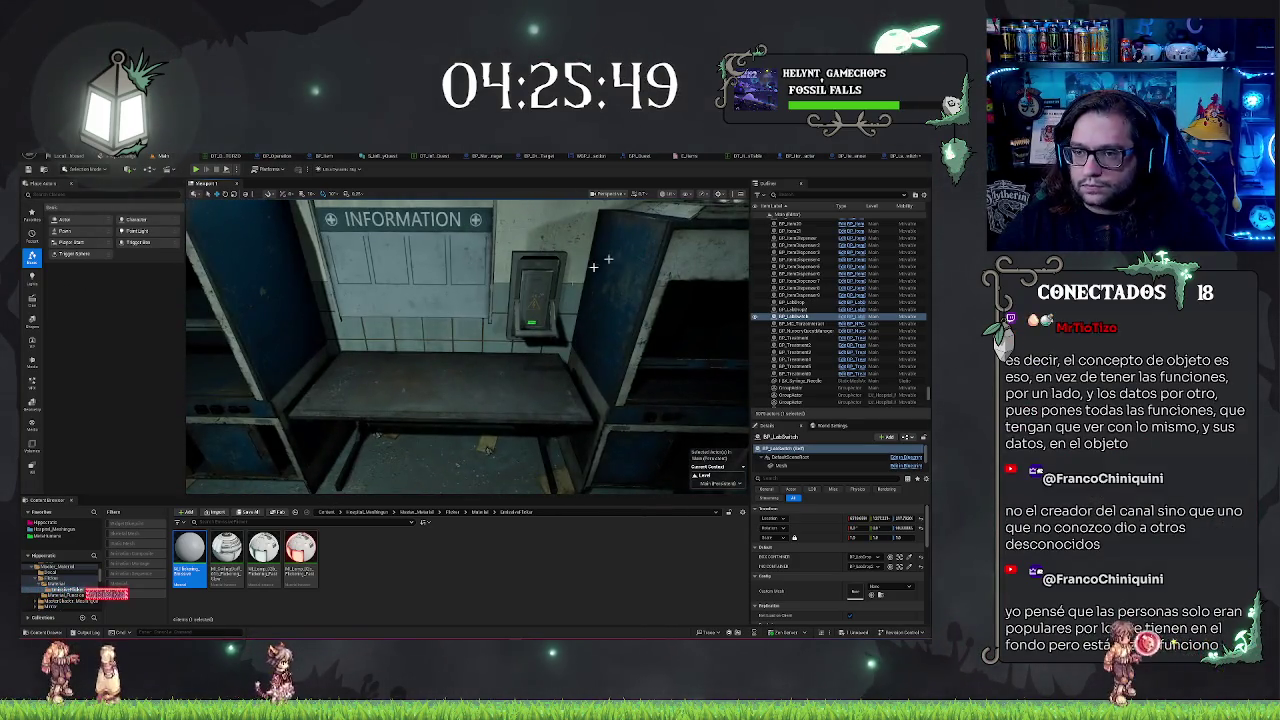
# - Bring up the BP_LabSwitch Event Graph and inspect the ChangeColor chain and its colour-parameter setters
pyautogui.click(897, 158)
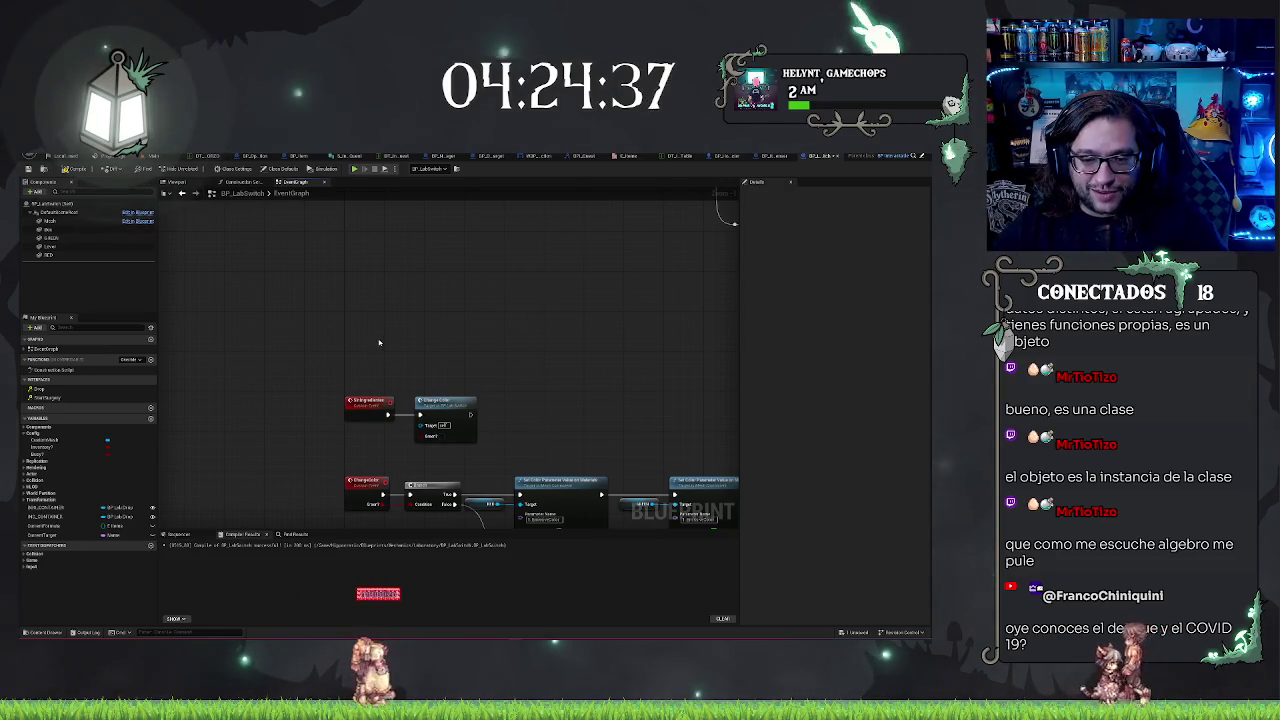
pyautogui.scroll(-2, 505, 378)
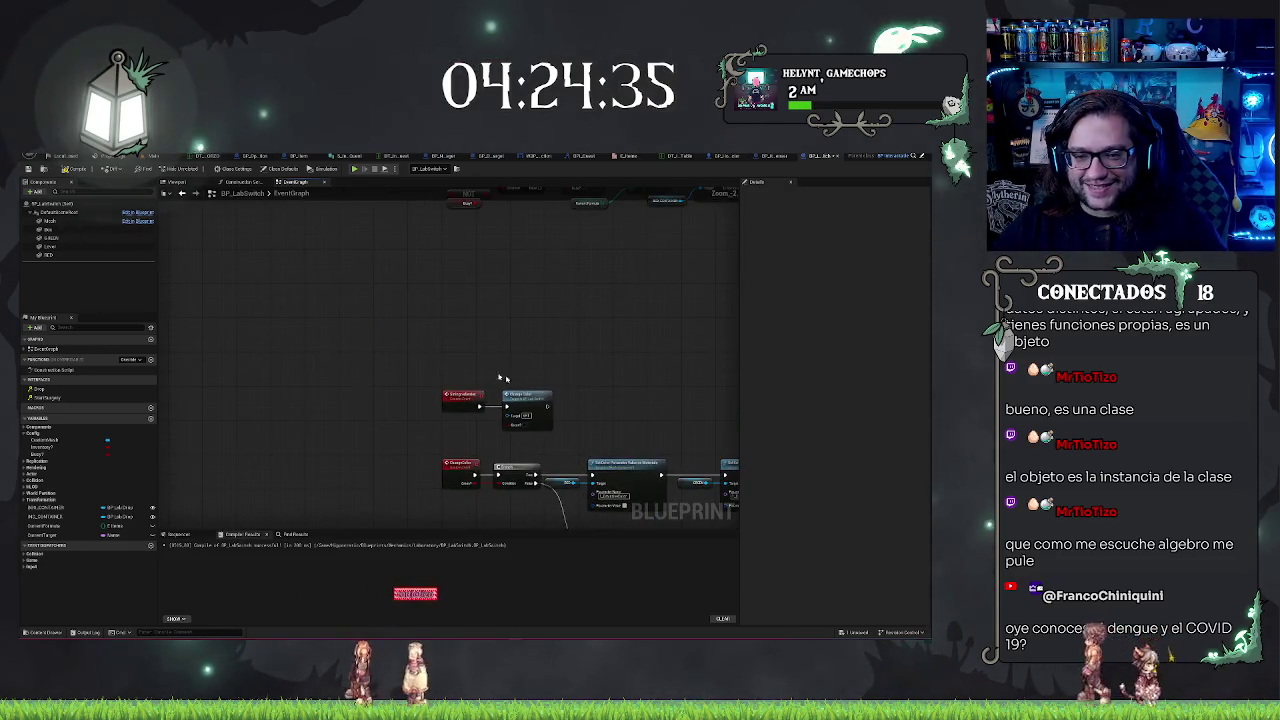
pyautogui.moveTo(491, 337); pyautogui.dragTo(461, 324)
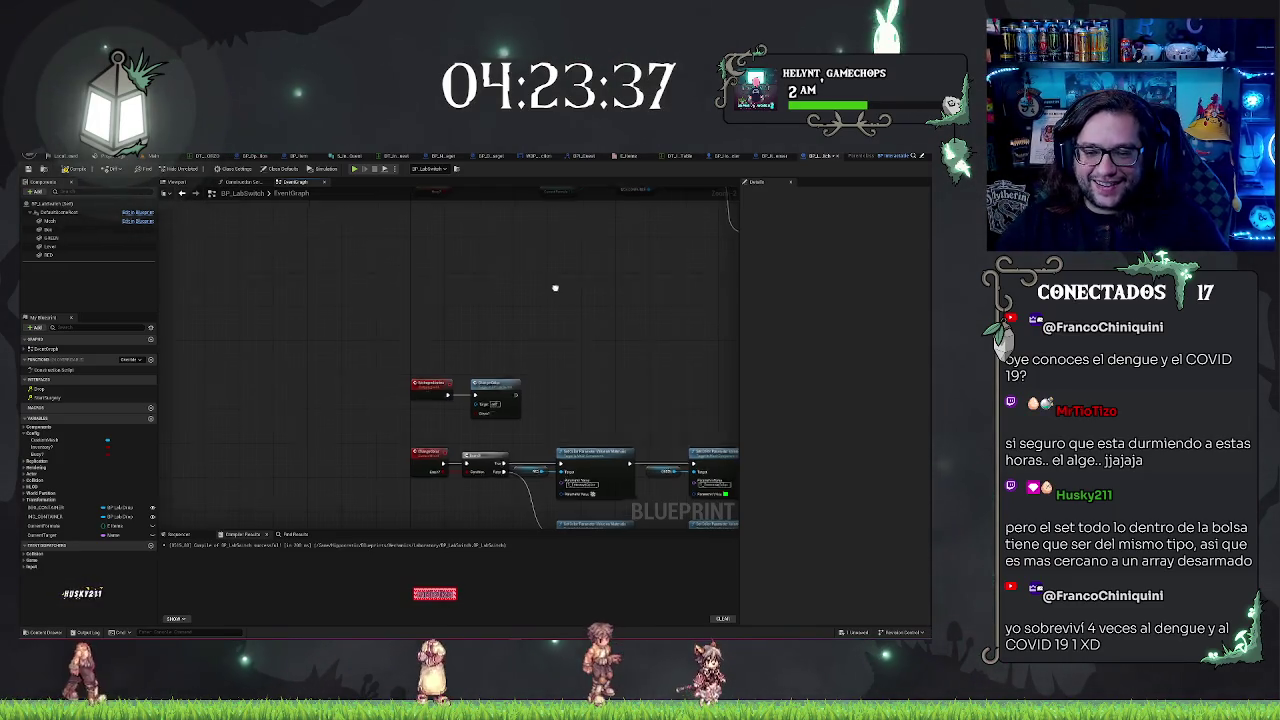
# - Pan and zoom the Event Graph to view all comparison nodes, then return to the level editor
pyautogui.moveTo(554, 286); pyautogui.dragTo(316, 258)
pyautogui.scroll(-2, 316, 258)
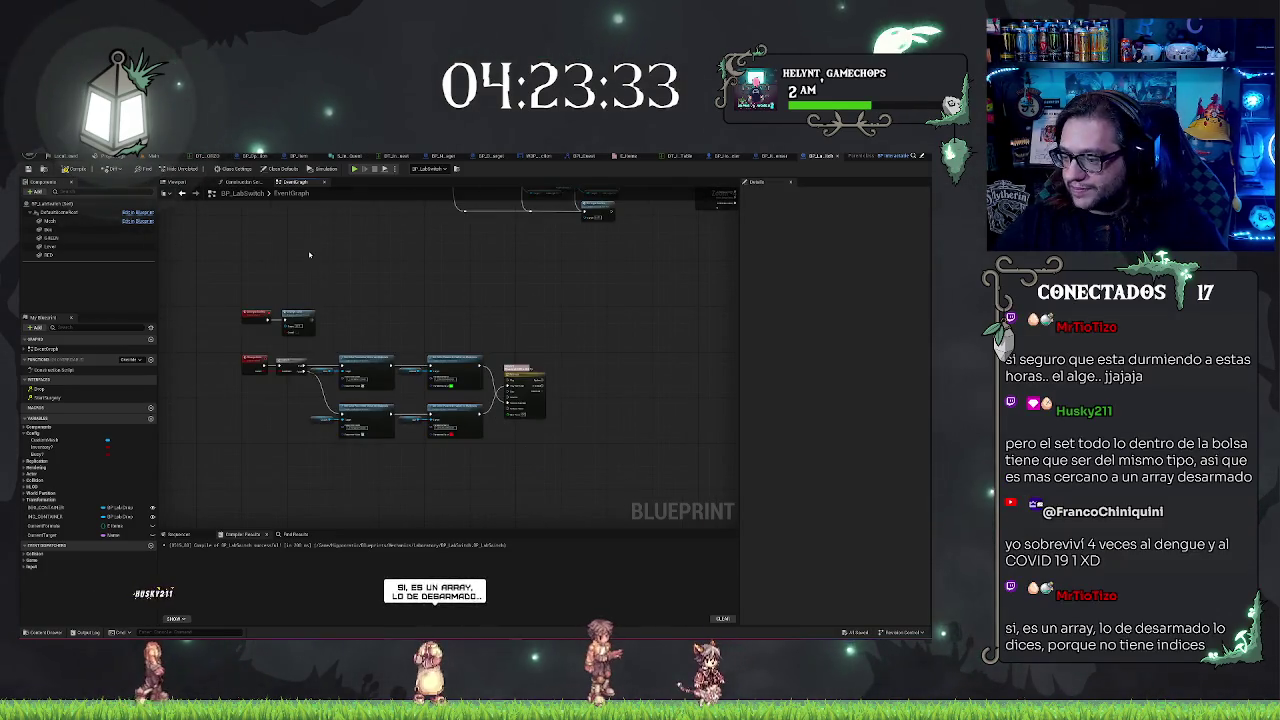
pyautogui.moveTo(348, 279); pyautogui.dragTo(428, 309)
pyautogui.scroll(1, 412, 308)
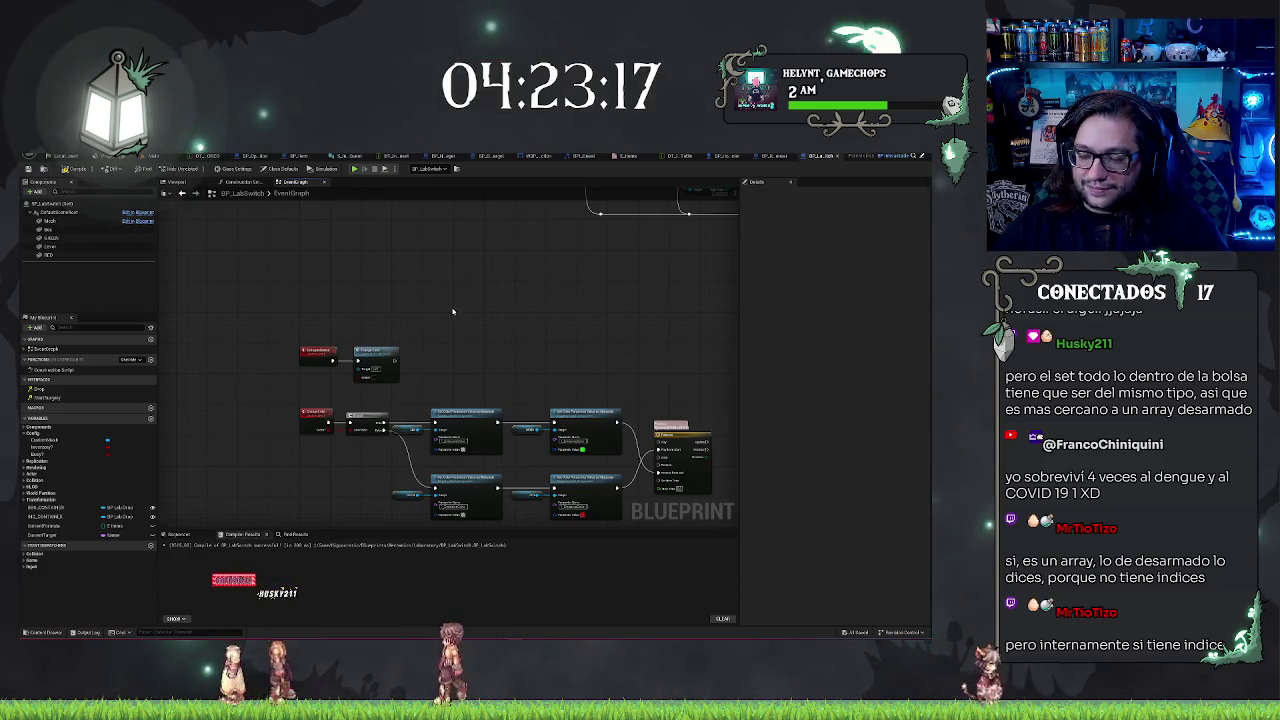
pyautogui.moveTo(452, 311)
pyautogui.mouseDown()
pyautogui.moveTo(505, 311)
pyautogui.moveTo(425, 353)
pyautogui.moveTo(315, 363)
pyautogui.moveTo(465, 288)
pyautogui.moveTo(390, 268)
pyautogui.moveTo(428, 280)
pyautogui.moveTo(371, 342)
pyautogui.moveTo(369, 375)
pyautogui.moveTo(397, 357)
pyautogui.moveTo(400, 262)
pyautogui.moveTo(240, 262)
pyautogui.moveTo(500, 313)
pyautogui.moveTo(467, 335)
pyautogui.moveTo(467, 255)
pyautogui.mouseUp()
pyautogui.click(163, 158)
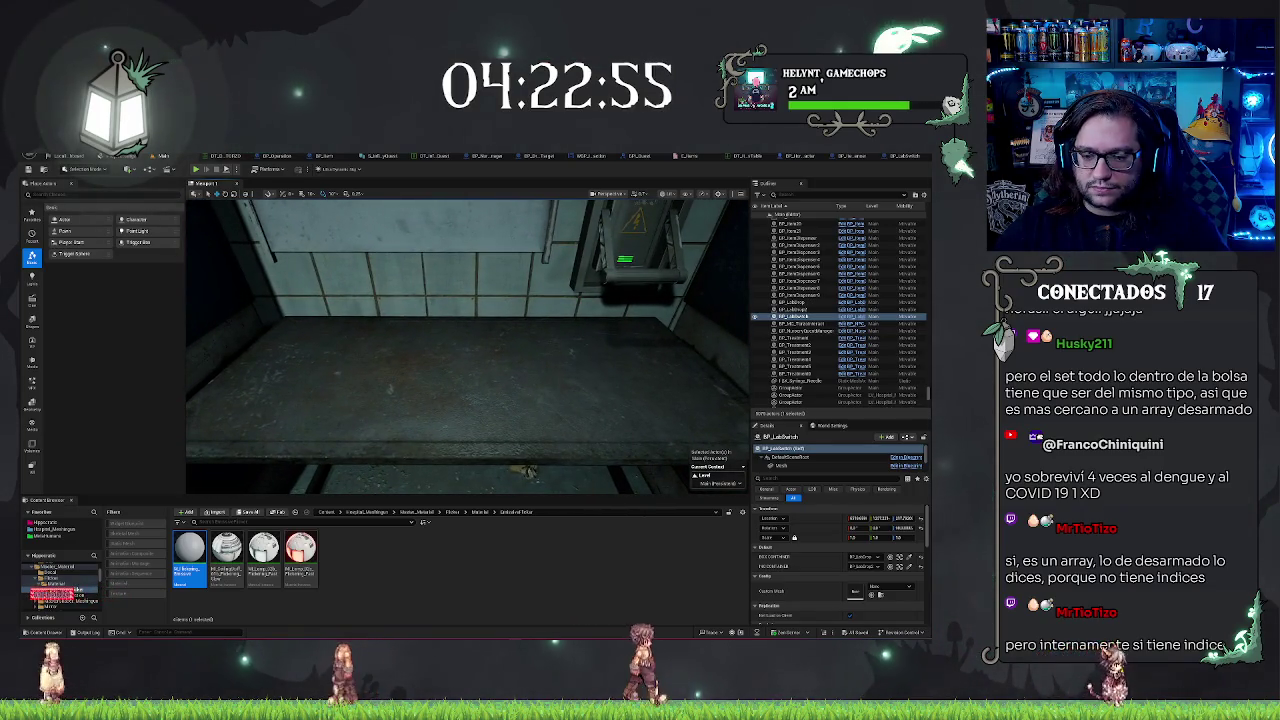
# - Fly the camera to the green-lit wall panel above the metal bench and deselect the material asset
pyautogui.moveTo(467, 255); pyautogui.dragTo(467, 222)
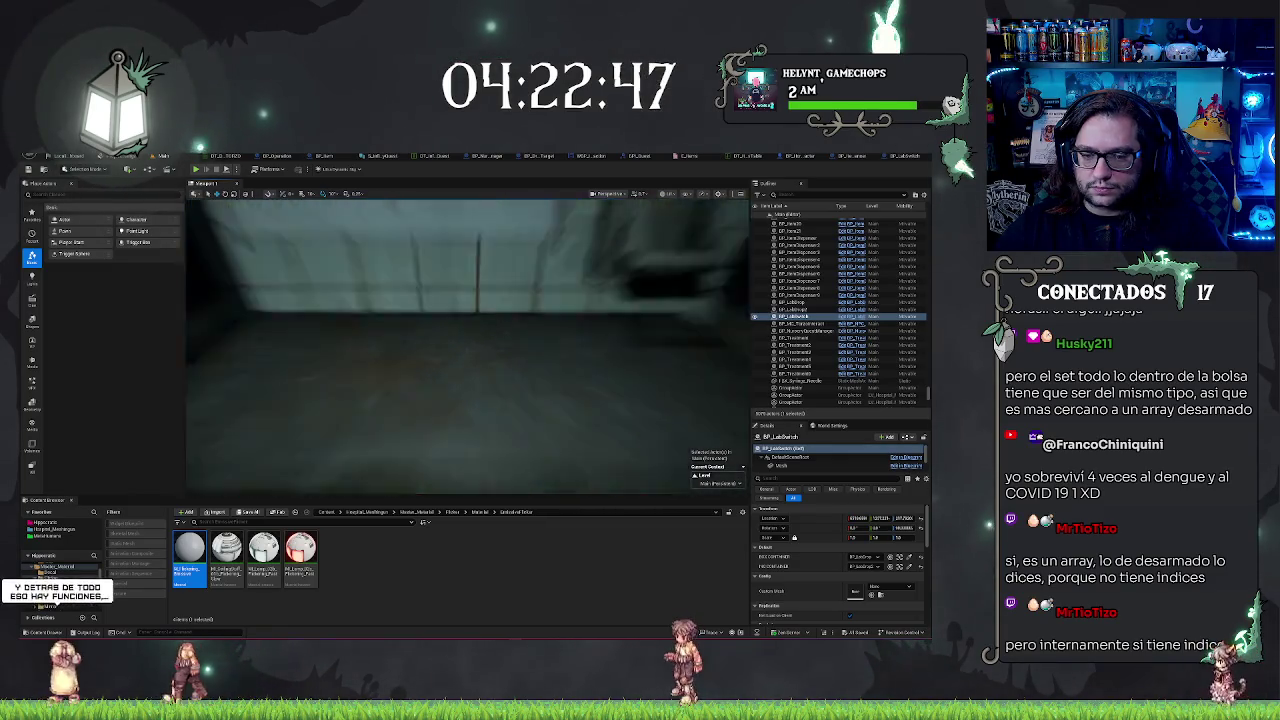
pyautogui.moveTo(467, 222); pyautogui.dragTo(467, 222)
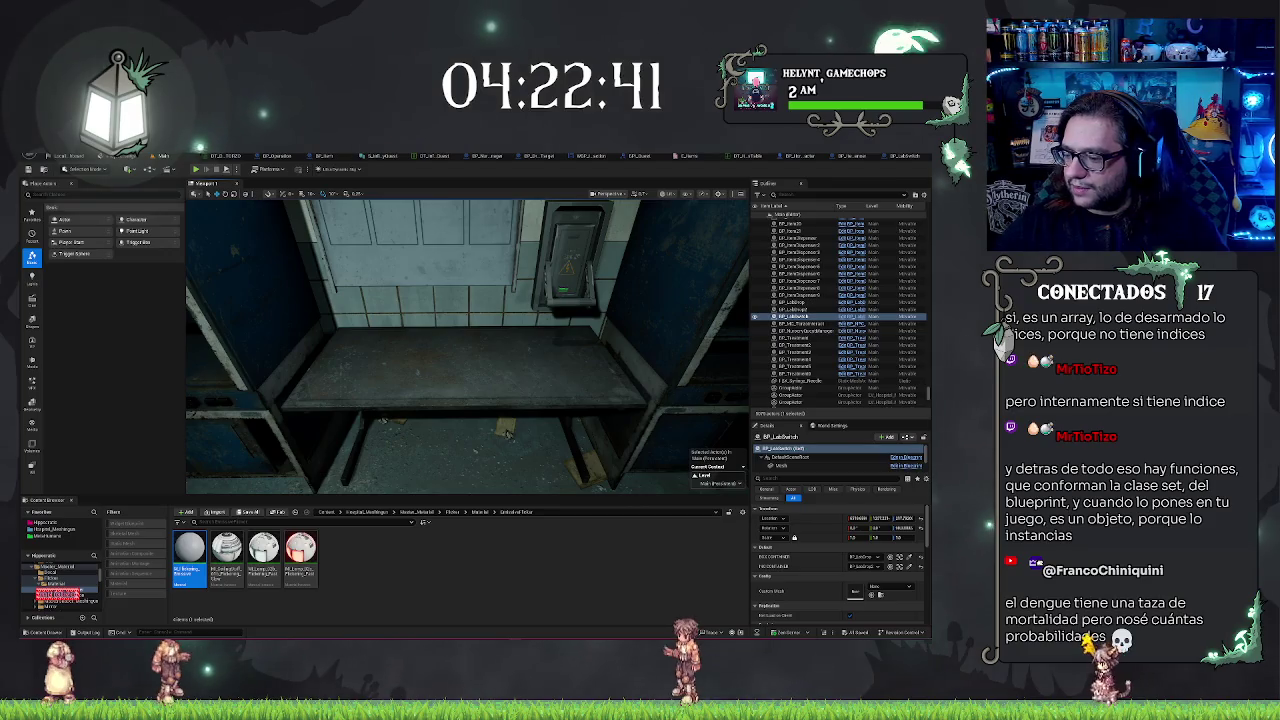
pyautogui.moveTo(507, 436); pyautogui.dragTo(515, 377)
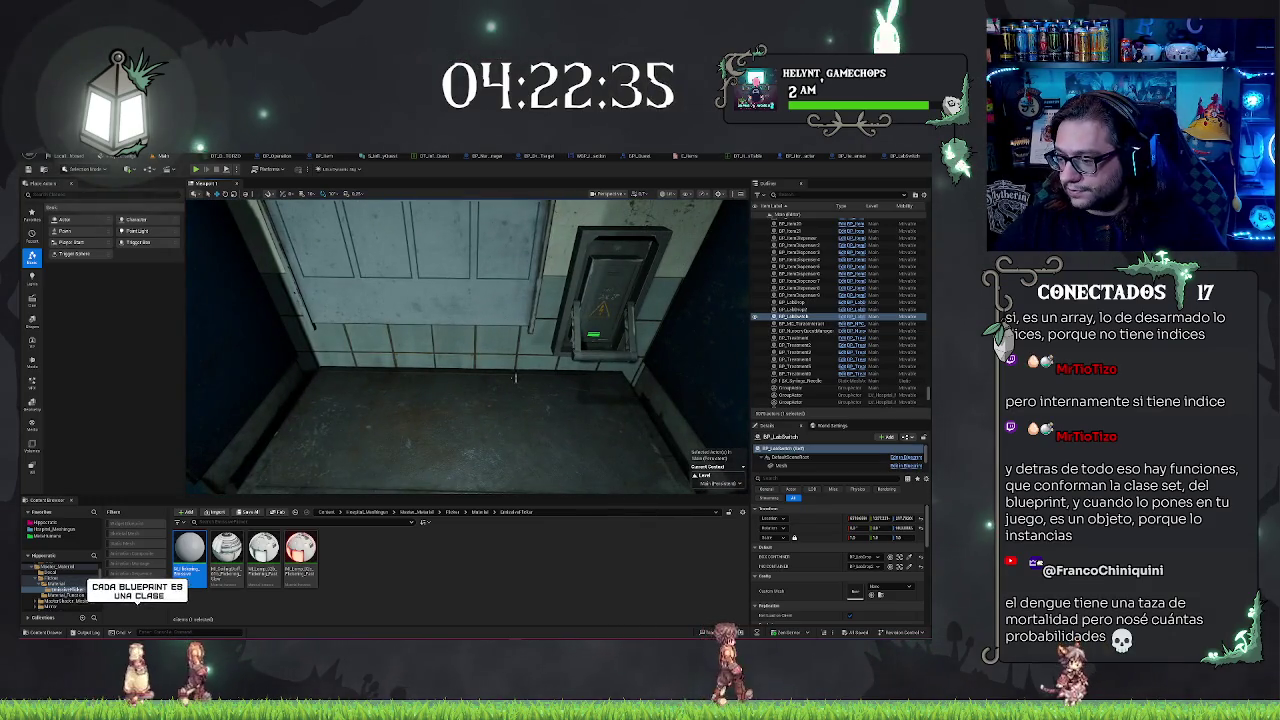
pyautogui.click(432, 540)
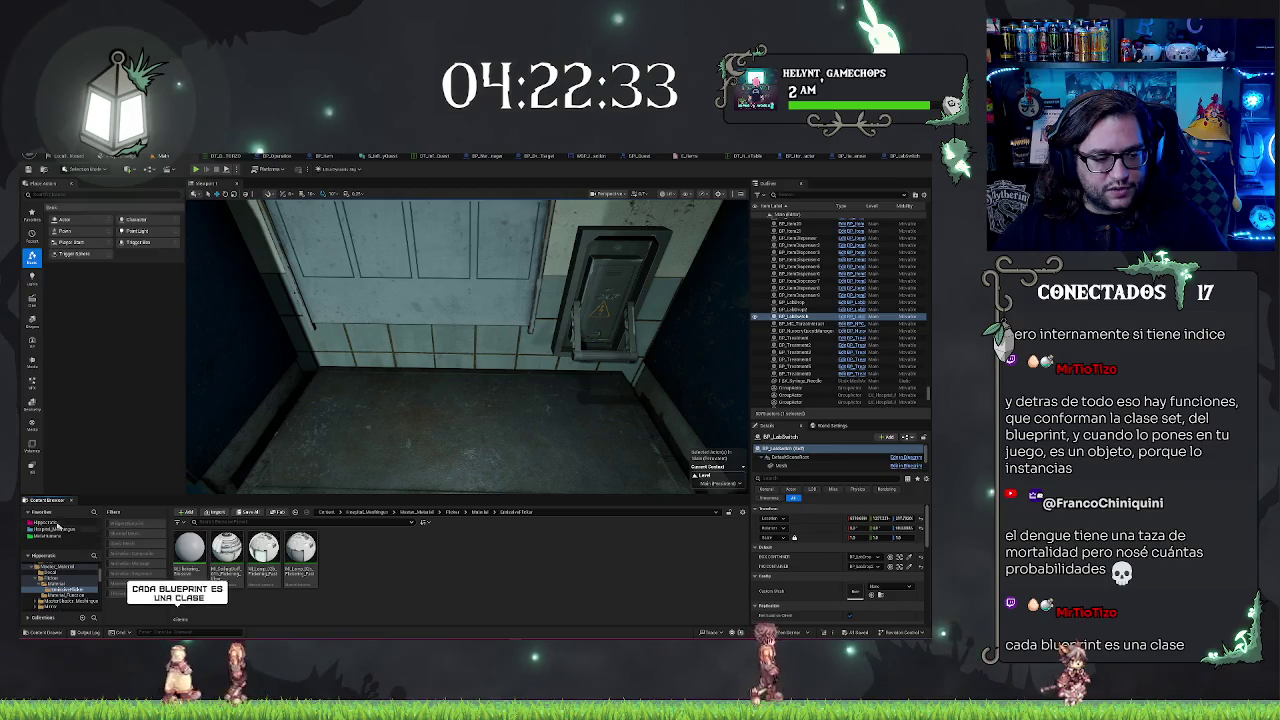
# - Fly the camera toward the desk and INFORMATION board to frame the floor below the wall panel
pyautogui.click(56, 528)
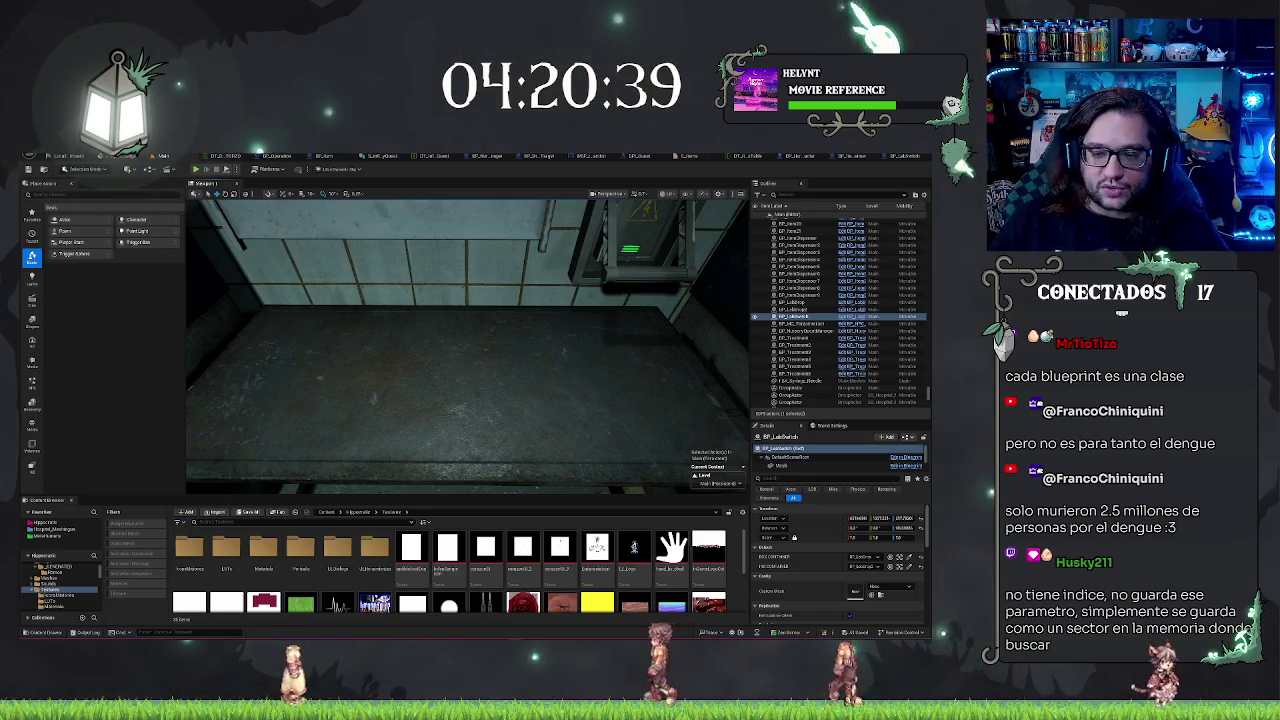
pyautogui.moveTo(515, 325)
pyautogui.mouseDown()
pyautogui.moveTo(490, 320)
pyautogui.moveTo(520, 330)
pyautogui.moveTo(490, 340)
pyautogui.mouseUp()
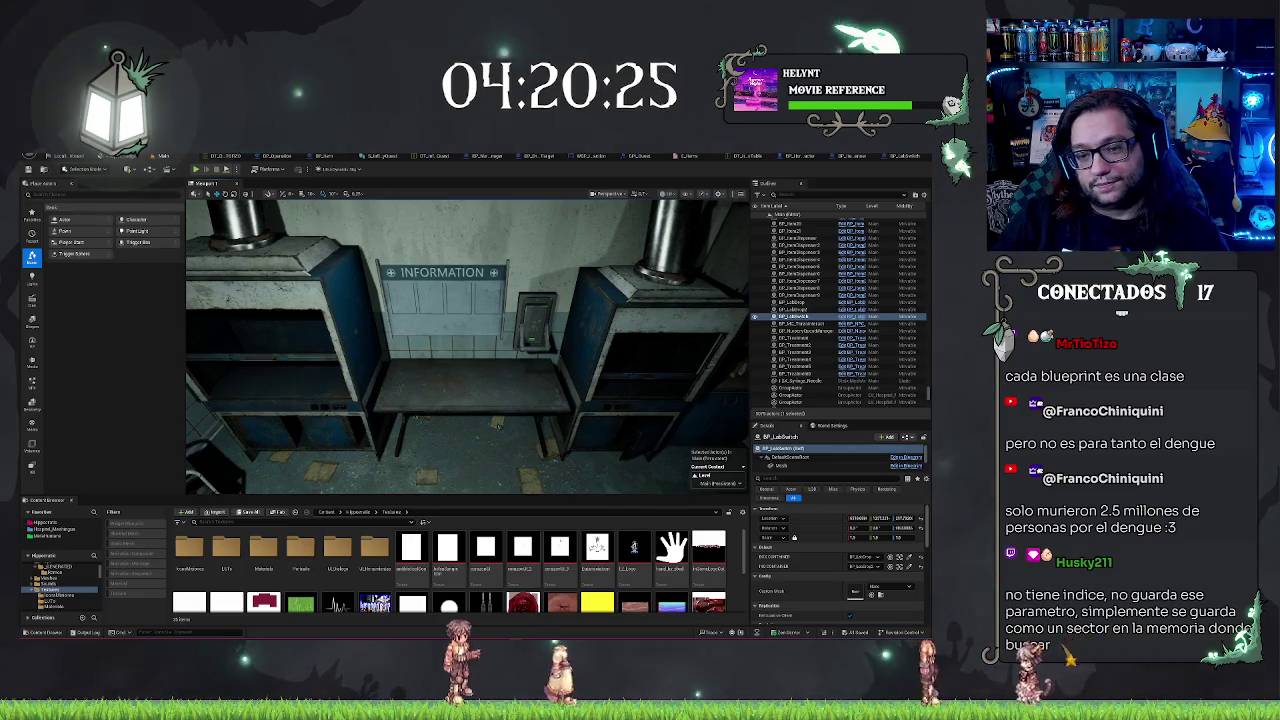
pyautogui.moveTo(497, 425)
pyautogui.mouseDown()
pyautogui.moveTo(506, 397)
pyautogui.moveTo(470, 390)
pyautogui.moveTo(480, 385)
pyautogui.mouseUp()
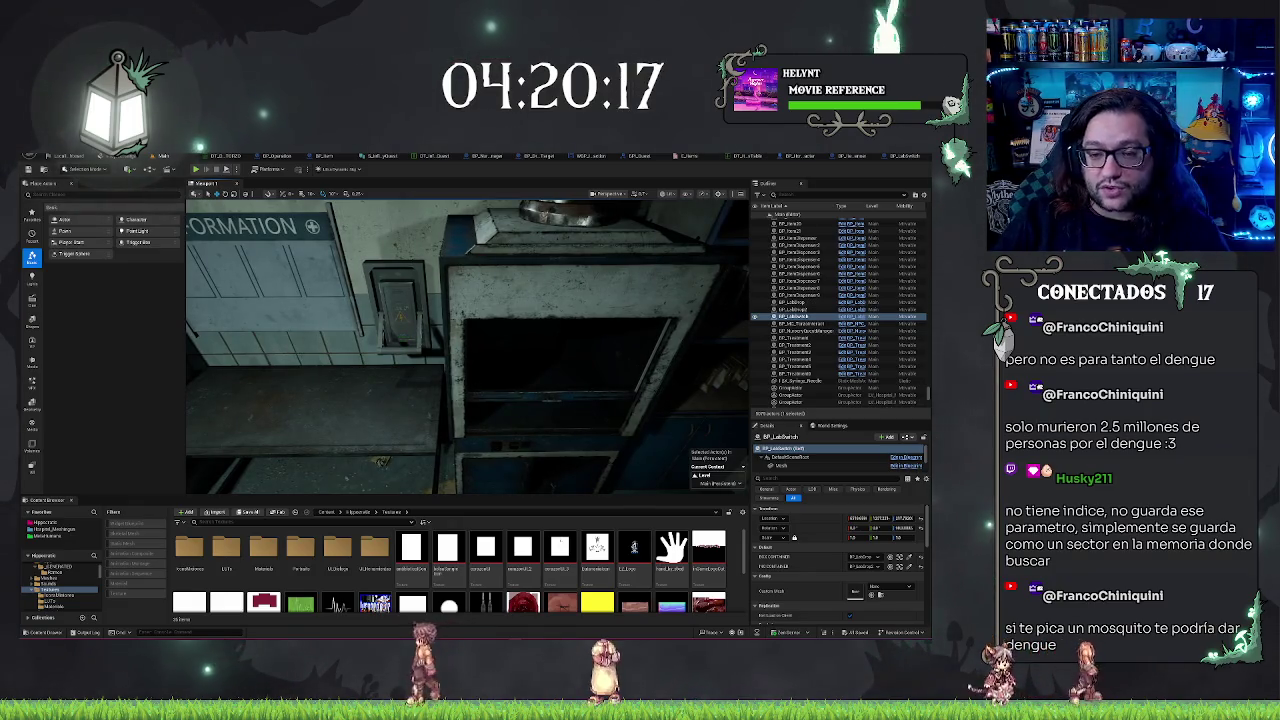
pyautogui.moveTo(480, 385); pyautogui.dragTo(474, 384)
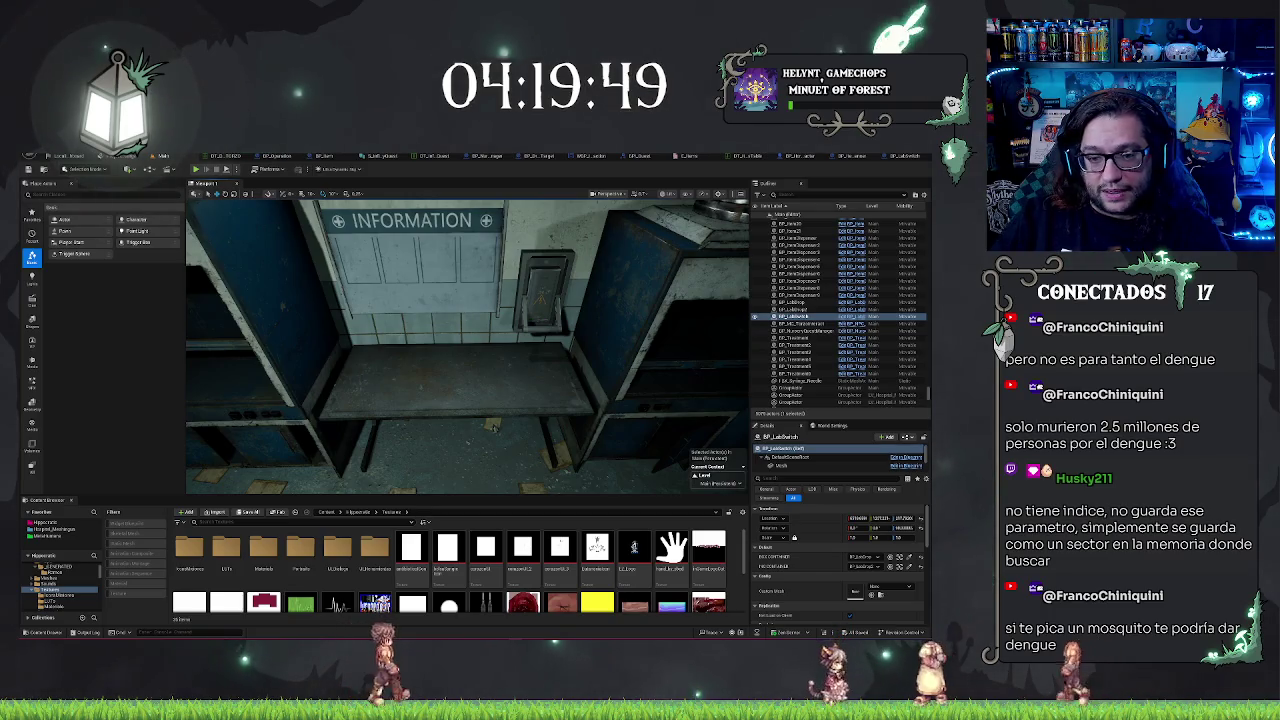
pyautogui.moveTo(493, 425); pyautogui.dragTo(305, 319)
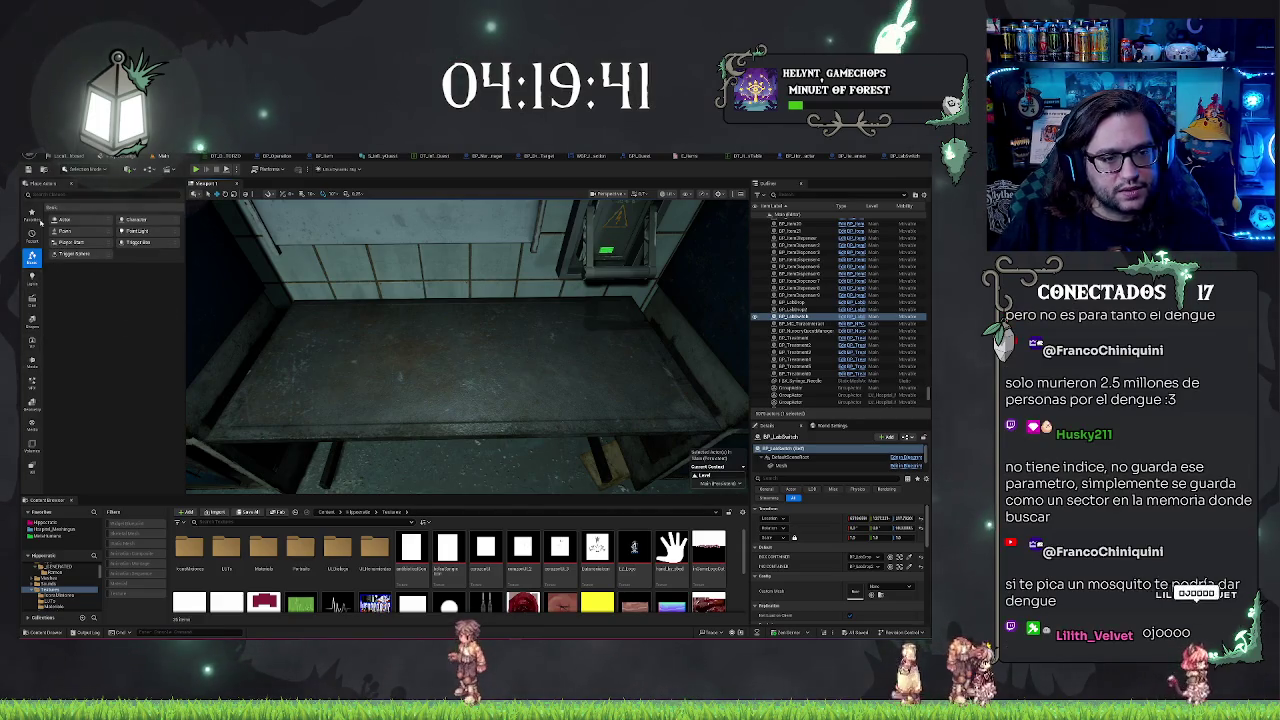
pyautogui.moveTo(478, 441); pyautogui.dragTo(480, 434)
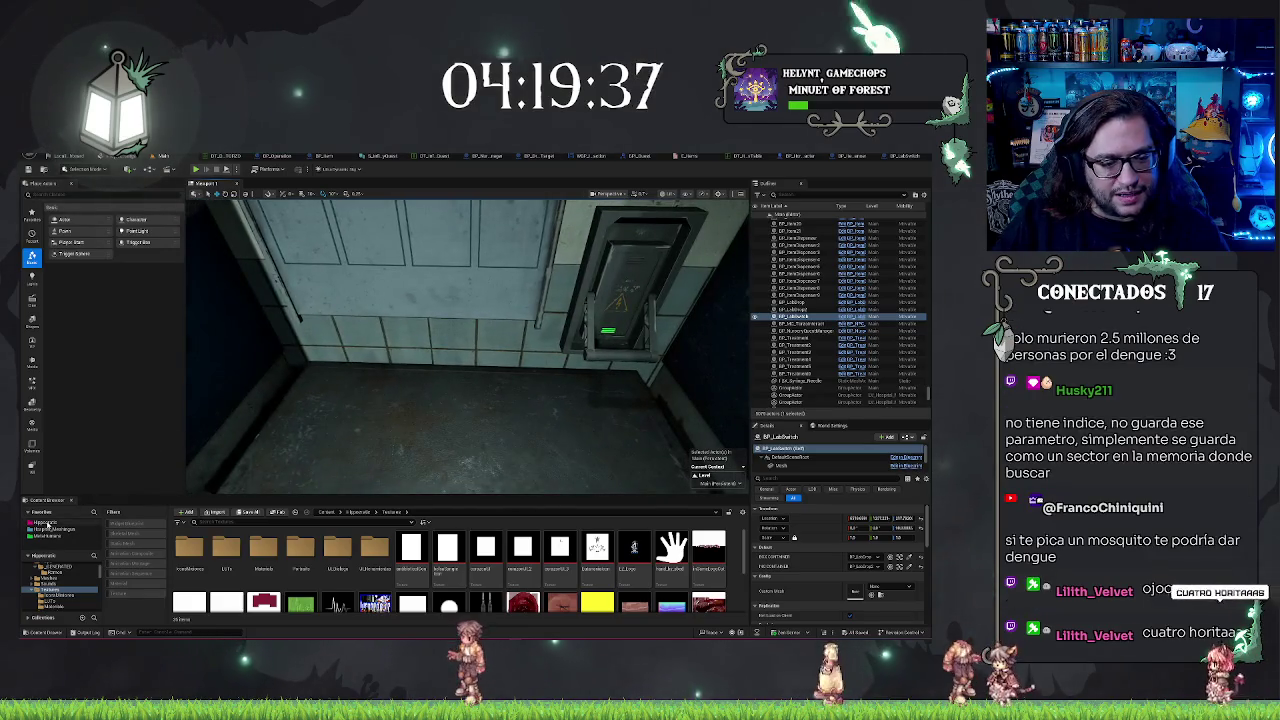
# - Drag the FBX syringe needle static mesh from the Meshes folder onto the floor under the panel
pyautogui.click(48, 527)
pyautogui.click(335, 553)
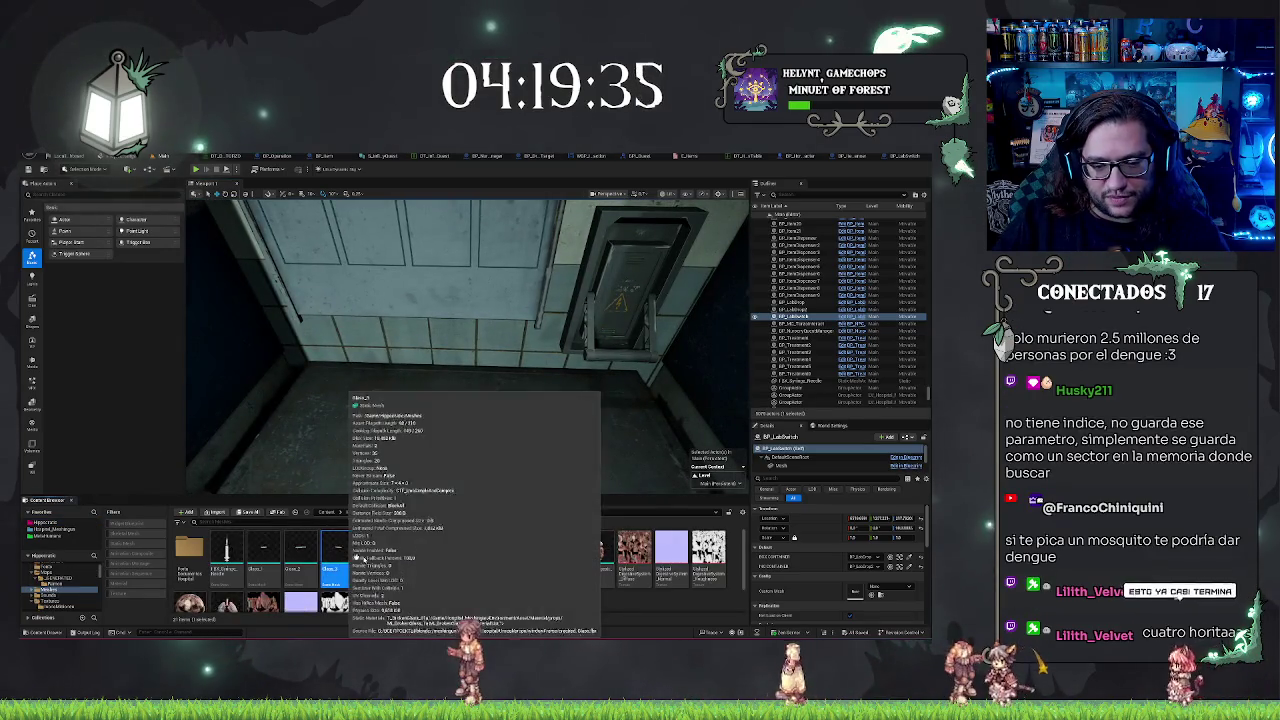
pyautogui.moveTo(226, 553)
pyautogui.mouseDown()
pyautogui.moveTo(466, 337)
pyautogui.moveTo(483, 432)
pyautogui.mouseUp()
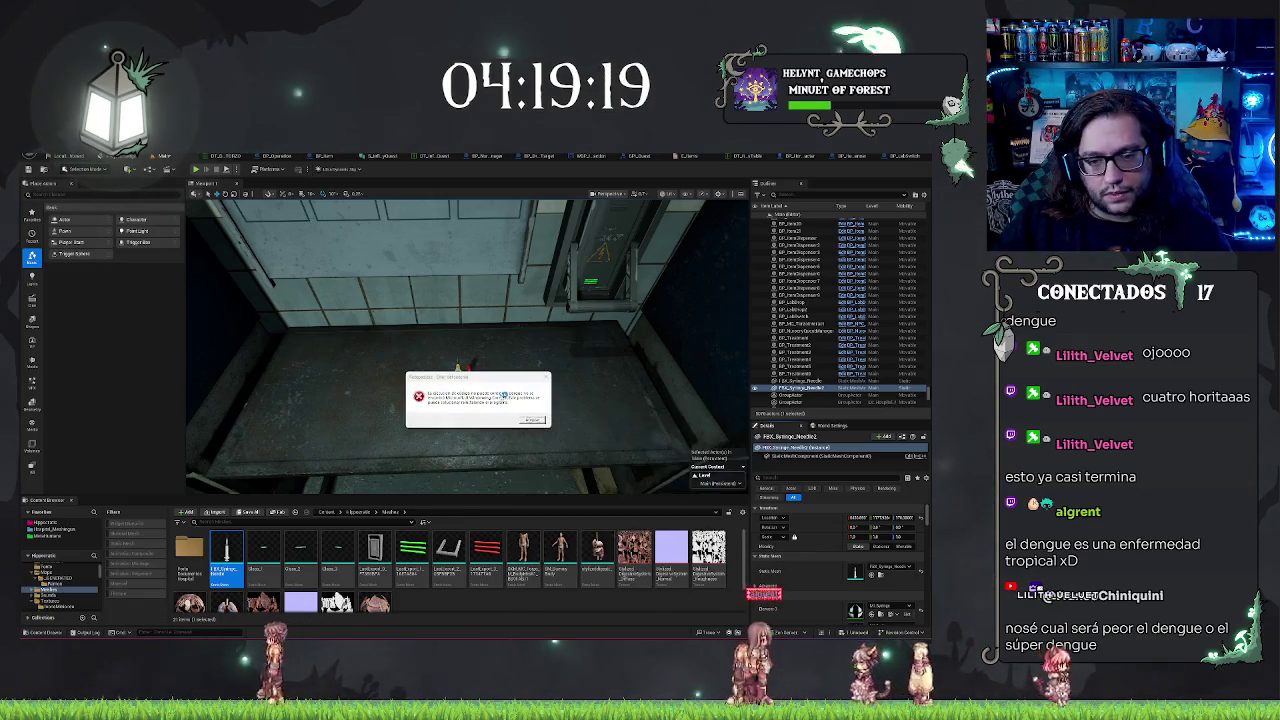
# - Dismiss the error dialog and drag the syringe needle further left across the floor
pyautogui.click(531, 420)
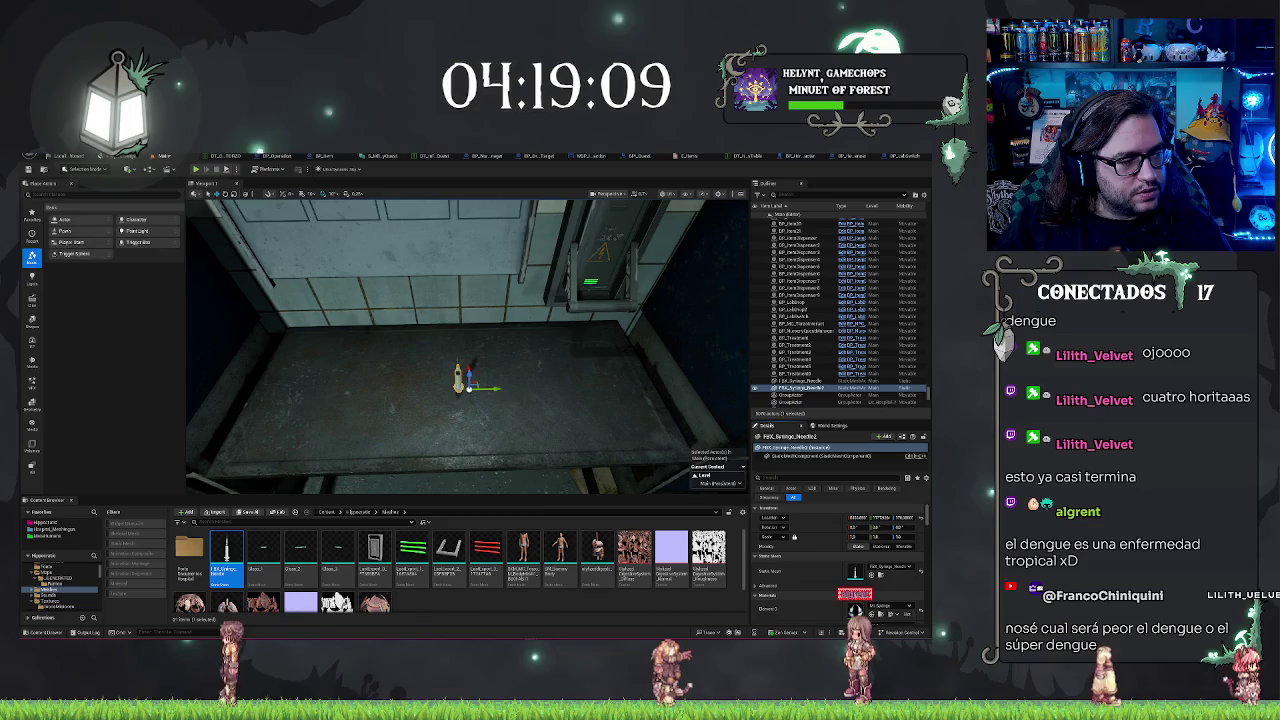
pyautogui.moveTo(644, 375); pyautogui.dragTo(632, 375)
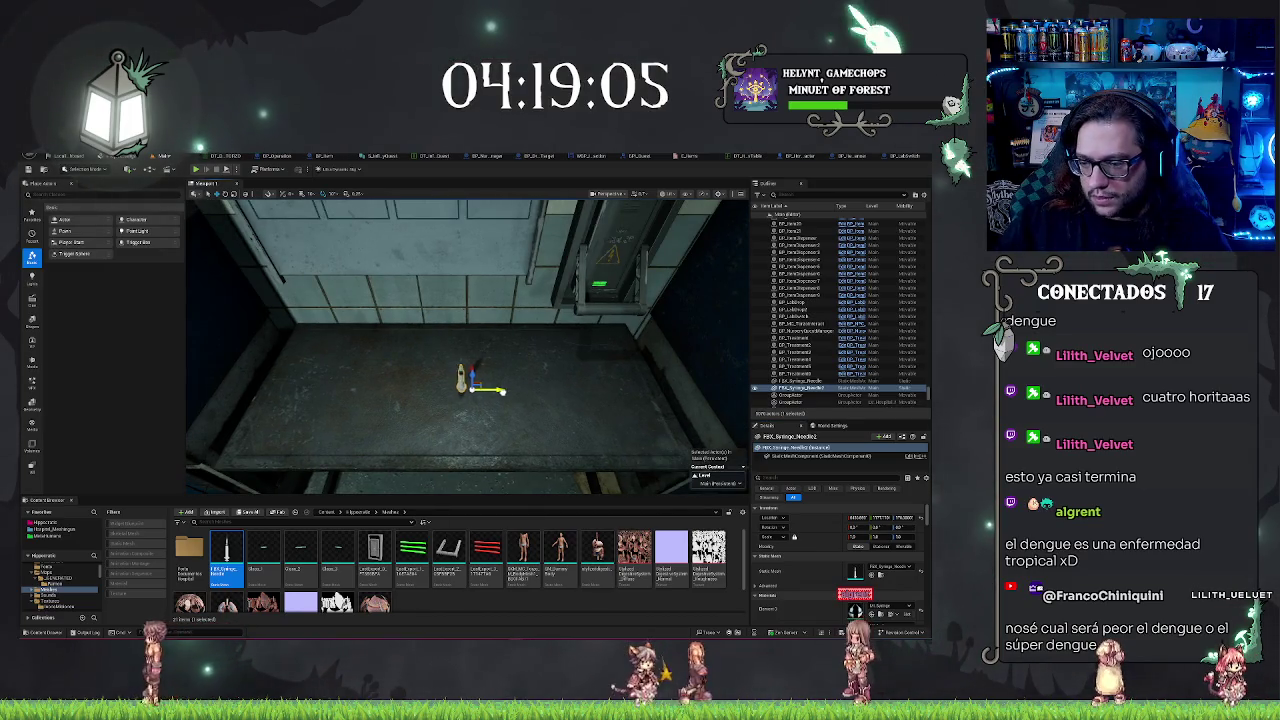
pyautogui.moveTo(632, 375); pyautogui.dragTo(620, 375)
pyautogui.moveTo(493, 393); pyautogui.dragTo(304, 402)
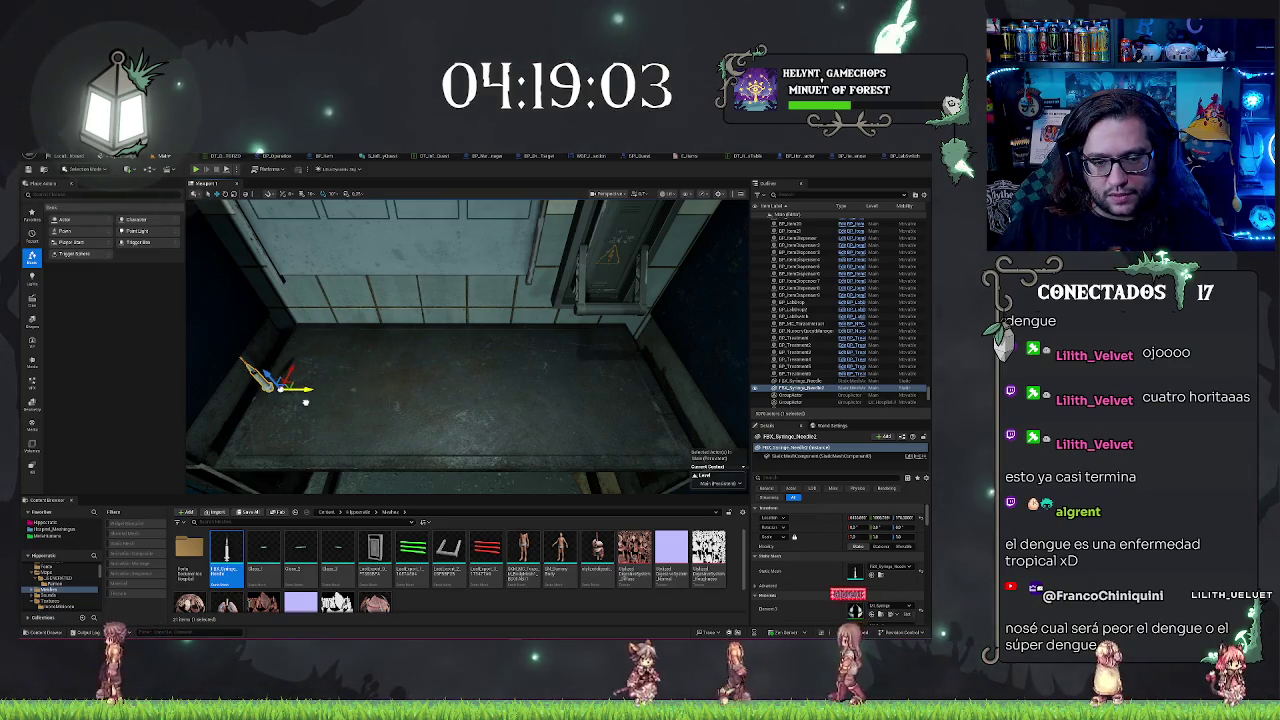